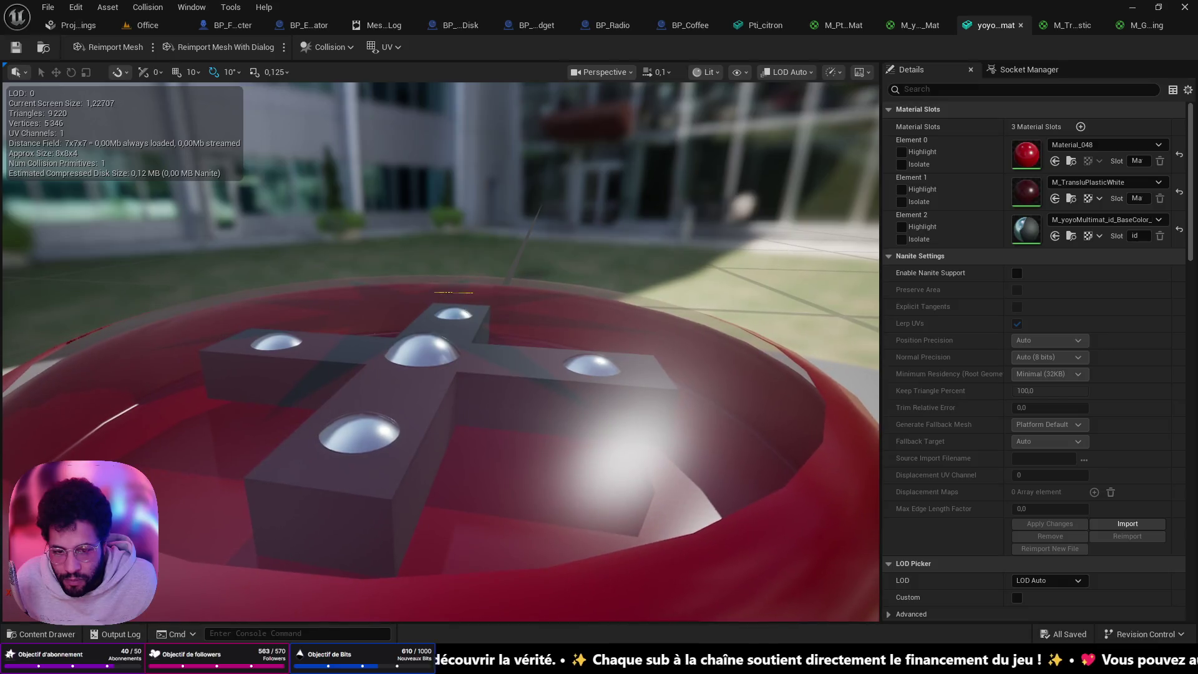
Start a Play From Here session at a viewport spot in the Office level
scroll(441, 352, "down", 5)
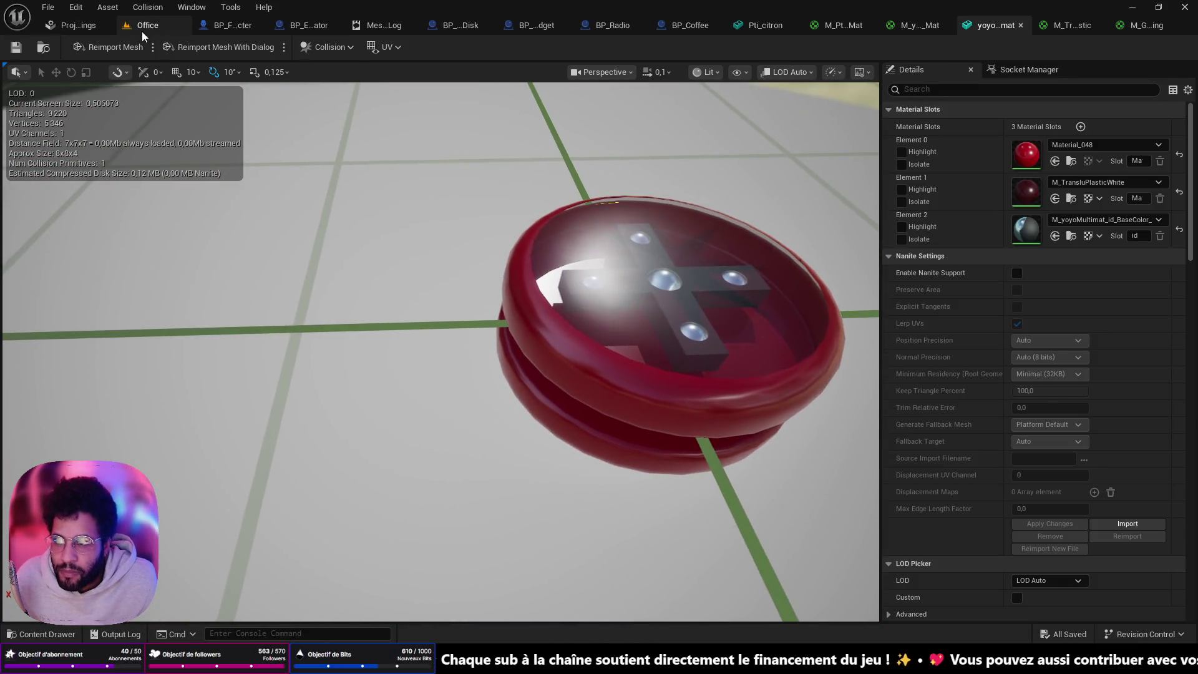
left_click(141, 30)
right_click(360, 405)
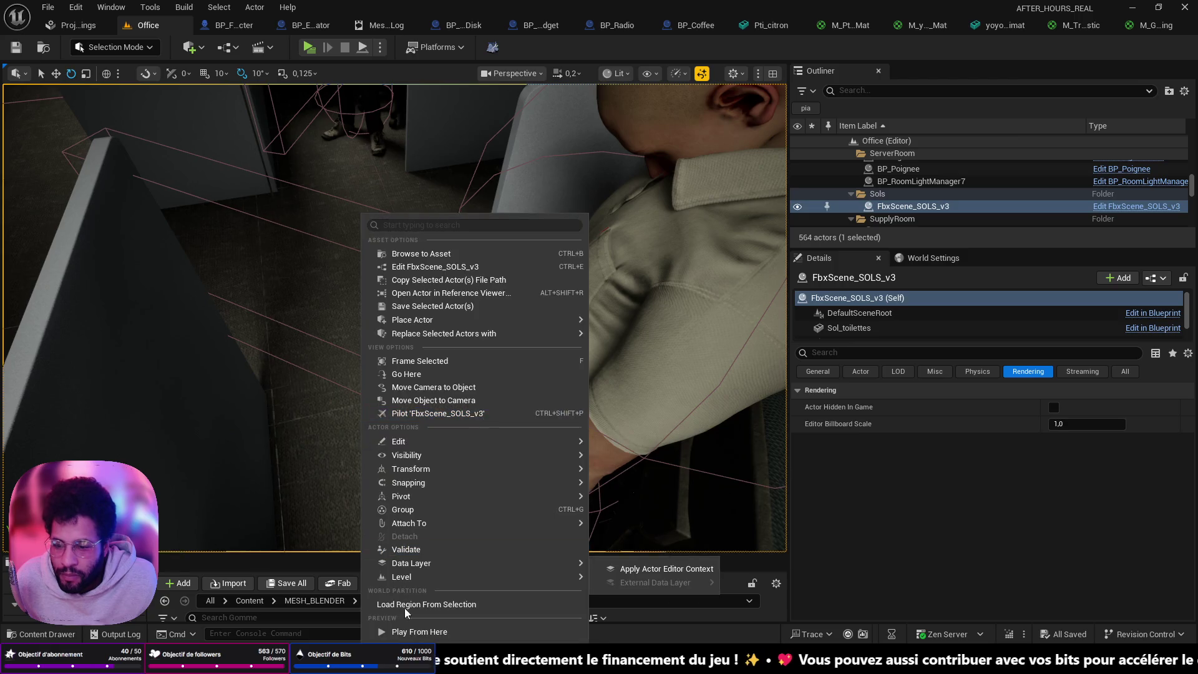
left_click(404, 631)
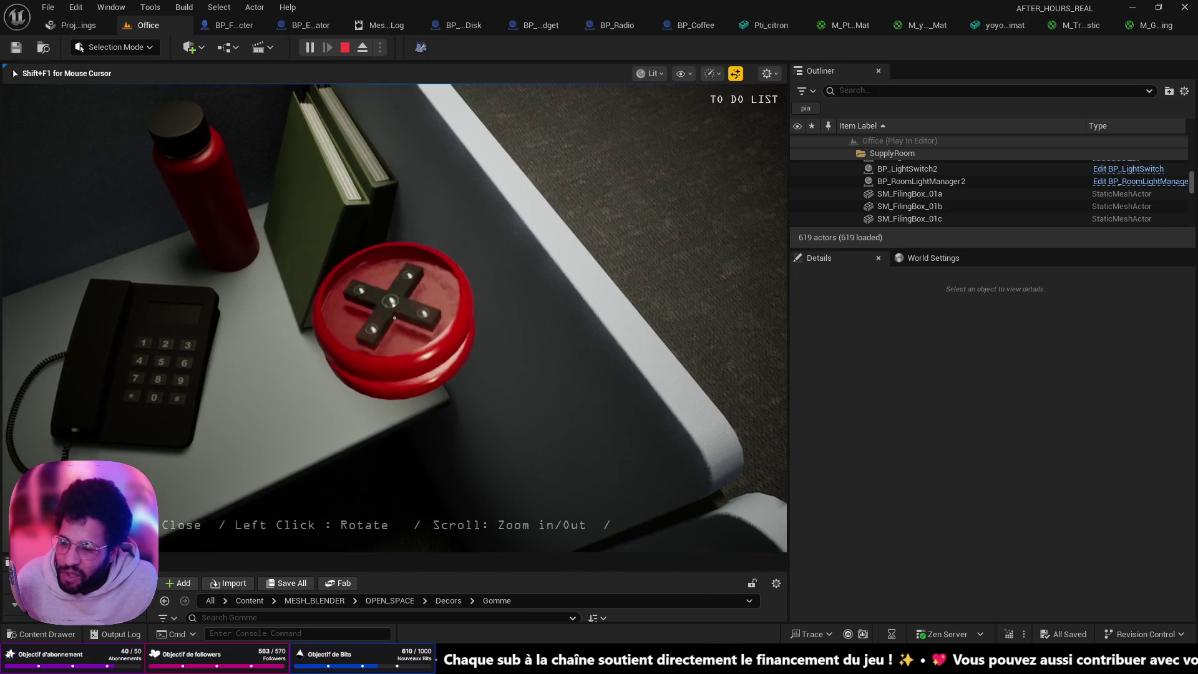
Turn the red yoyo edge-on and back to face-on, put it away, and stop play
left_click_drag(394, 318, 394, 269)
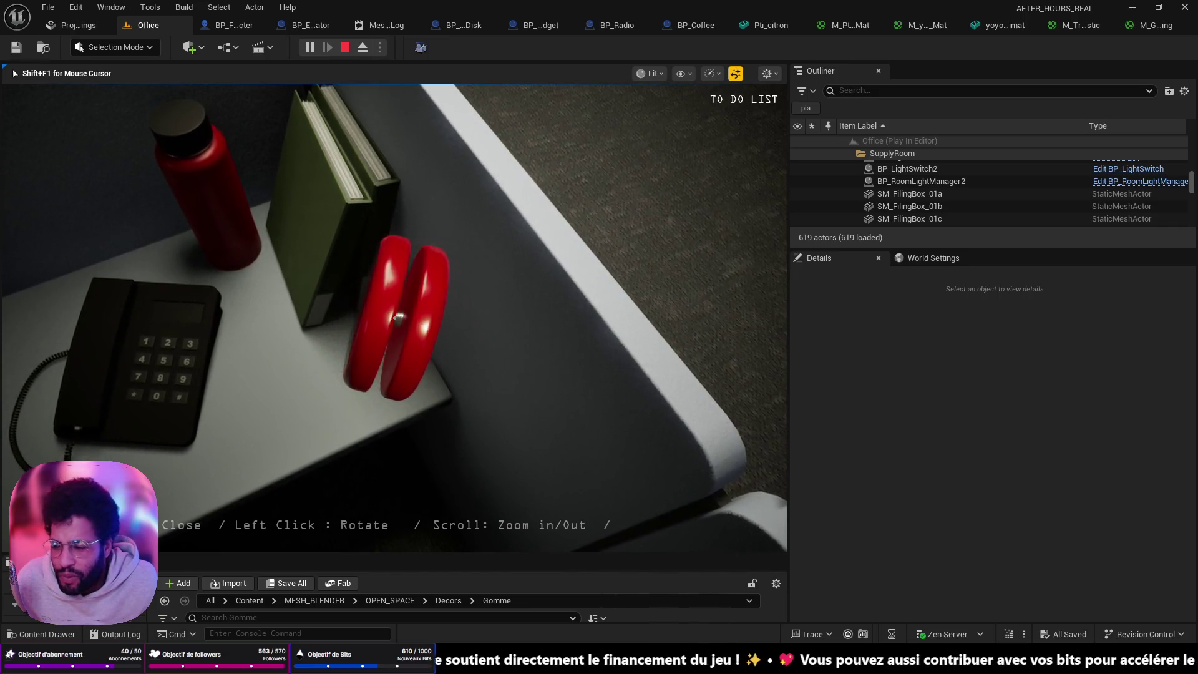
left_click_drag(395, 318, 394, 317)
right_click(395, 317)
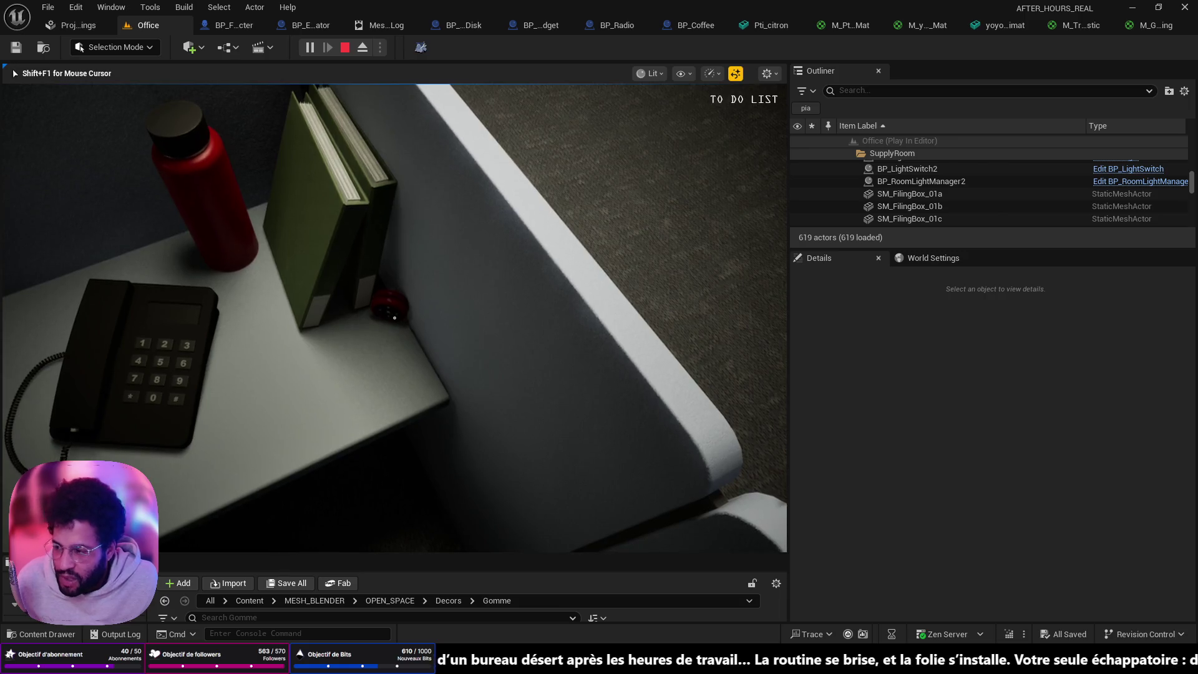
key("Escape")
Open the M_TransluPlasticWhite material for editing from the content folder
left_click(1143, 25)
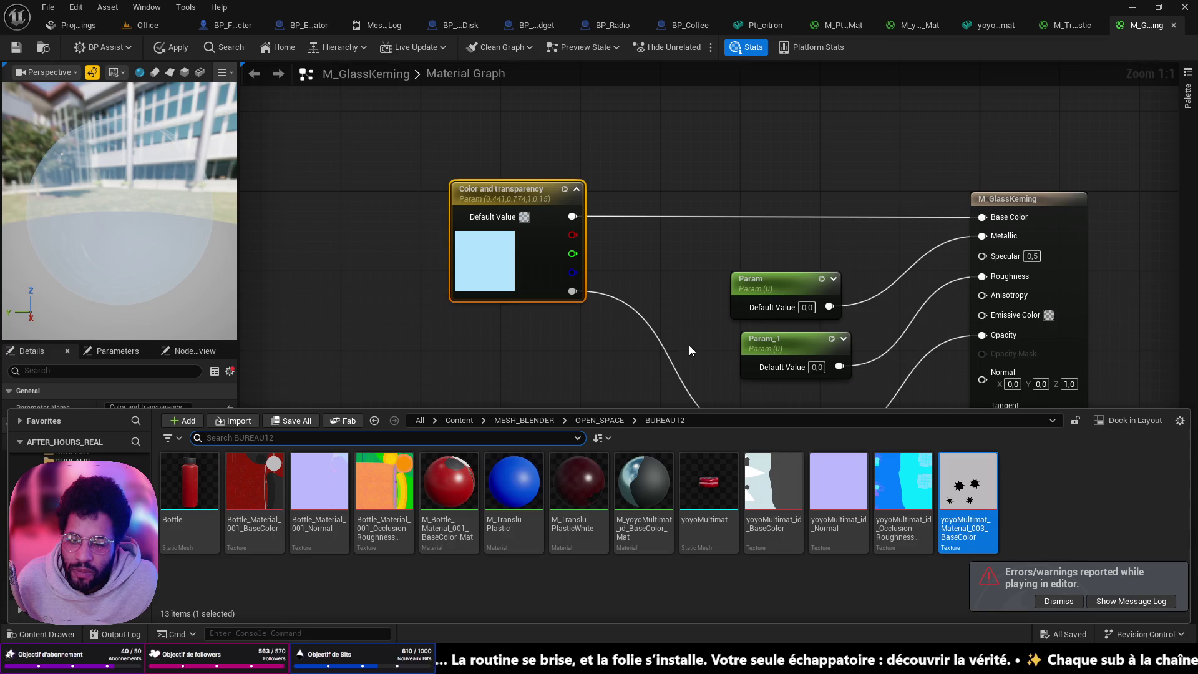
left_click(565, 480)
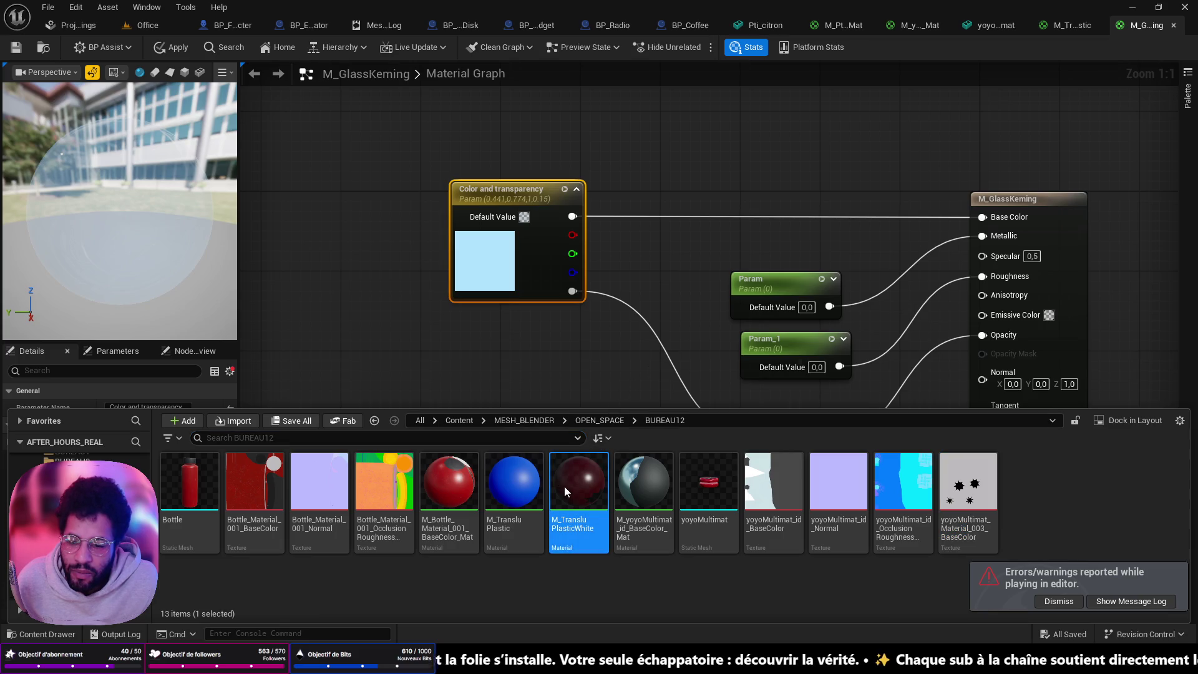
double_click(569, 474)
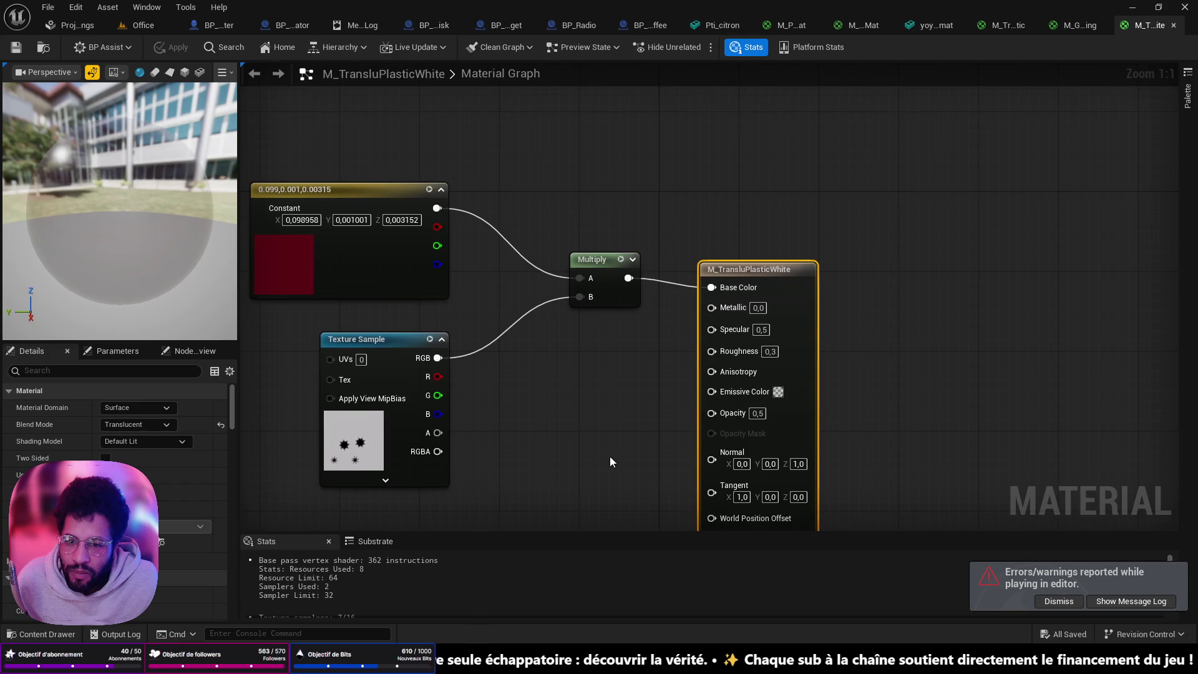
Make the material's constant colour a brighter red, then apply and save the material
double_click(282, 292)
left_click_drag(476, 406, 476, 333)
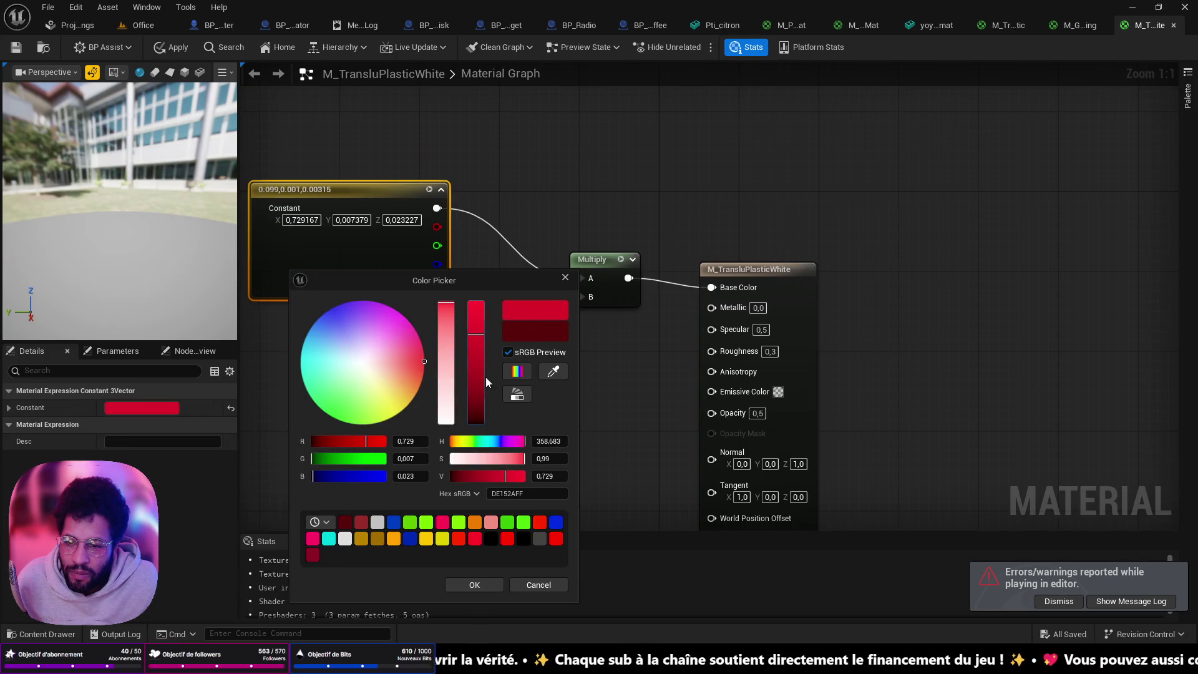
left_click(476, 583)
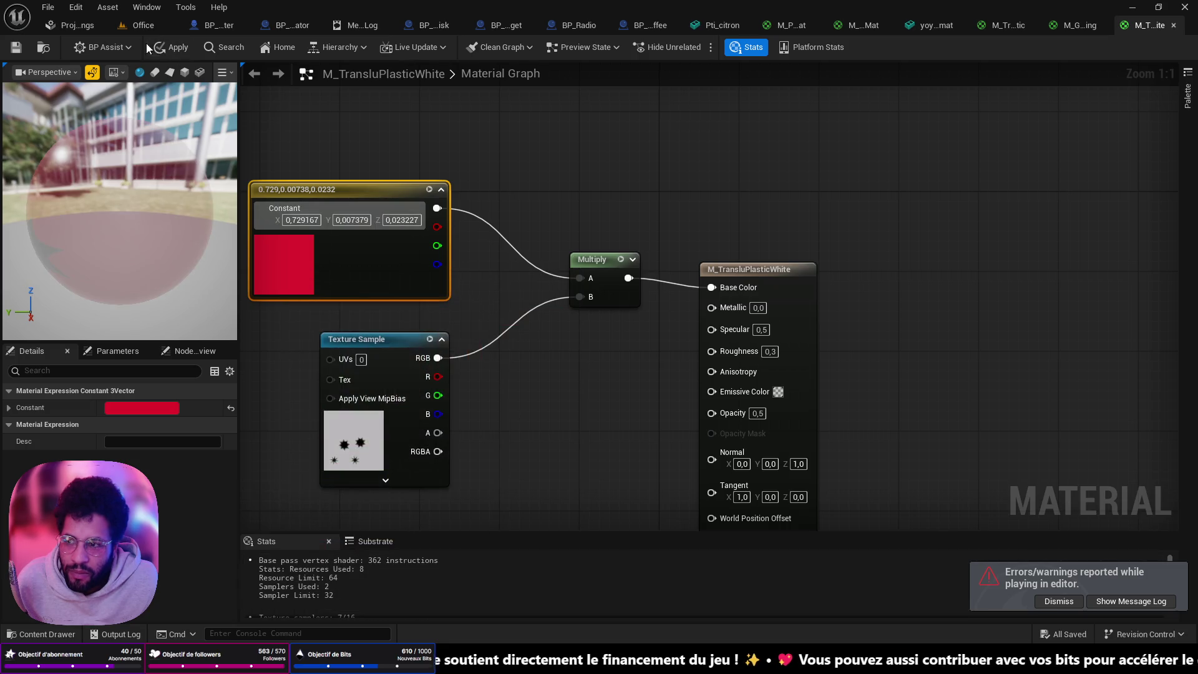
left_click(170, 49)
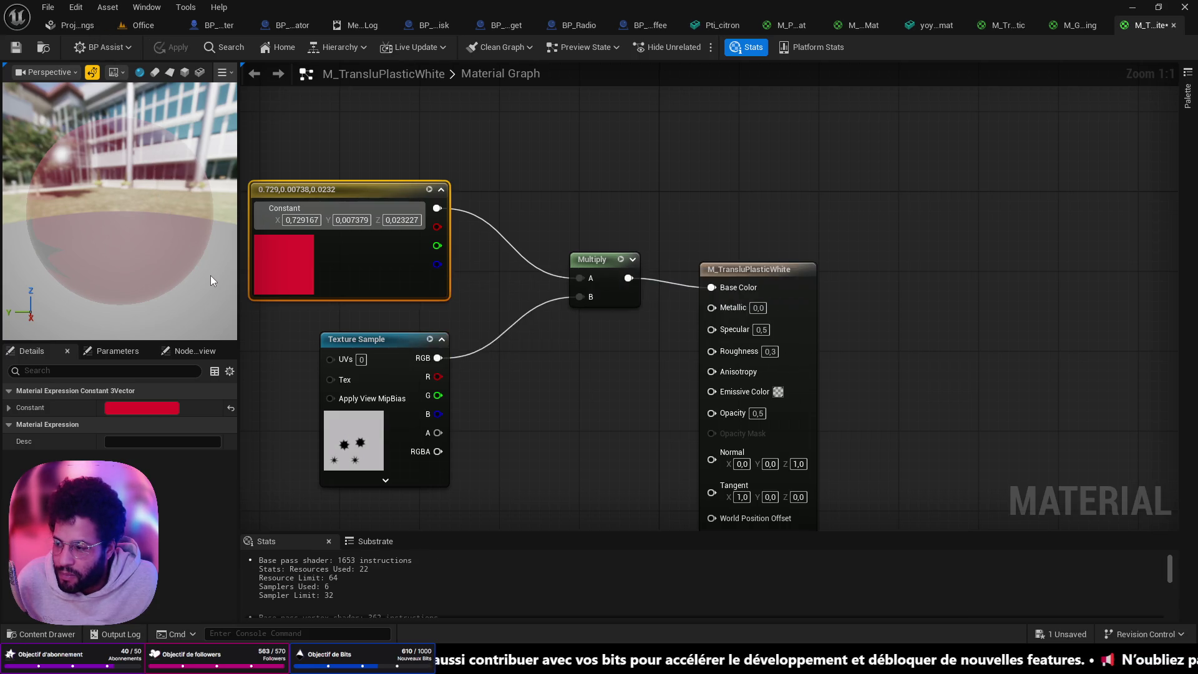
left_click(15, 50)
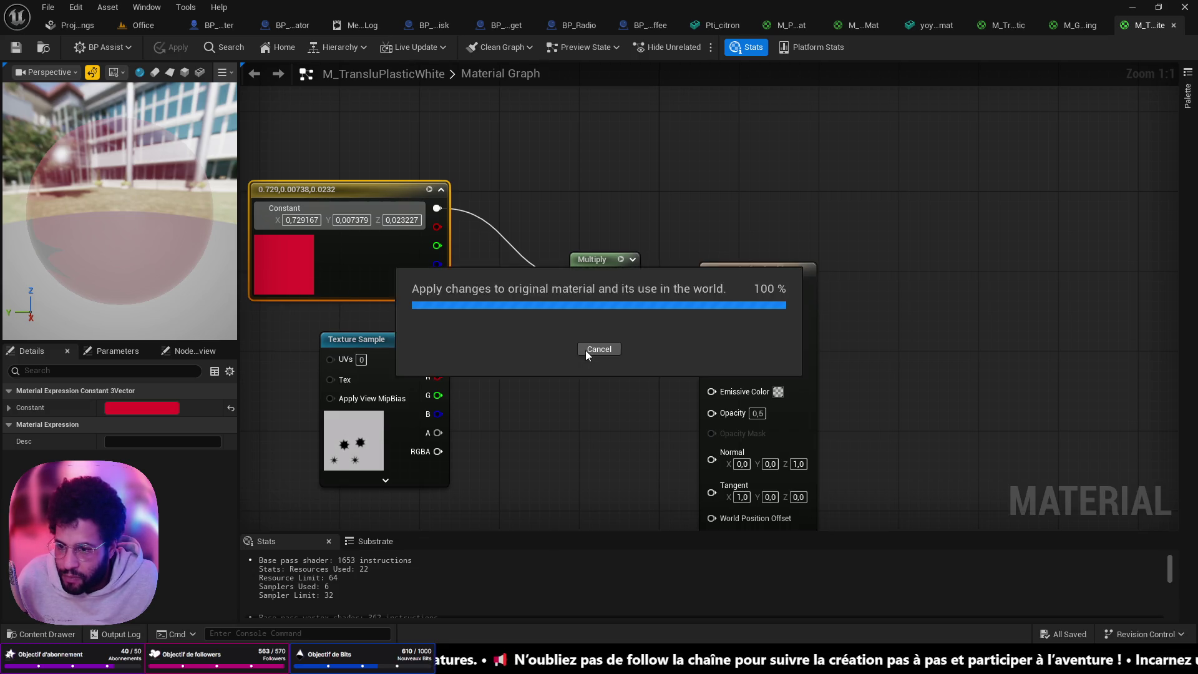
Undo back to the darker red, set the output node's Opacity to 0,75, and apply
key("ctrl+z")
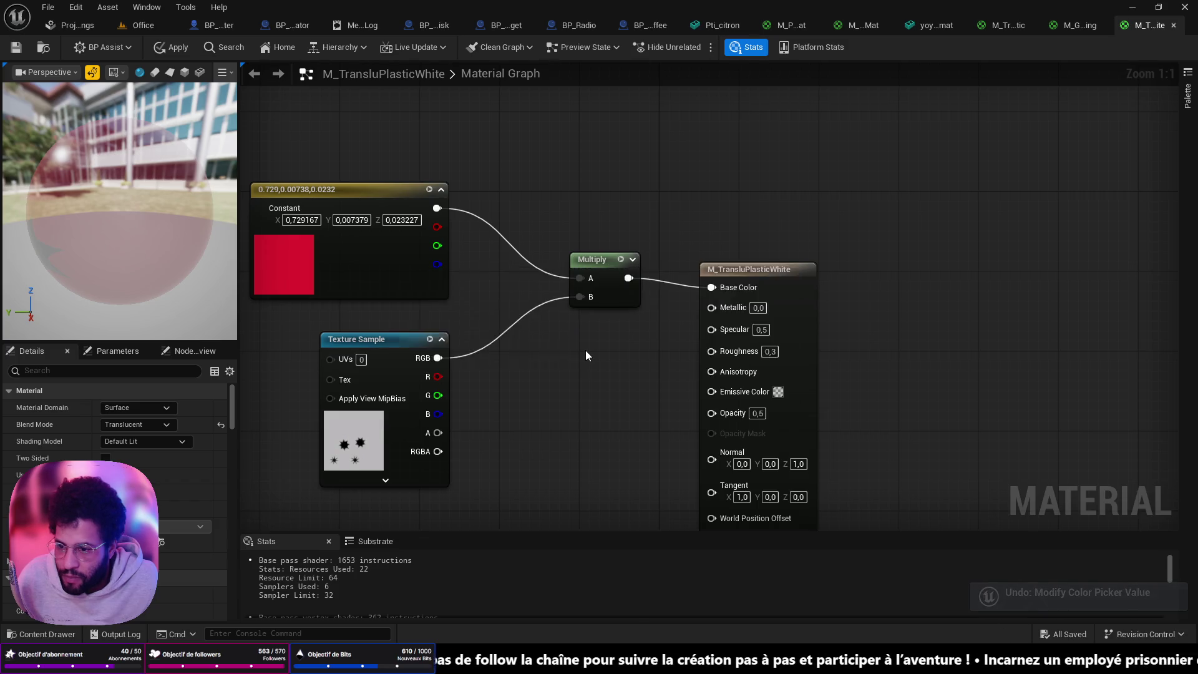
key("ctrl+z")
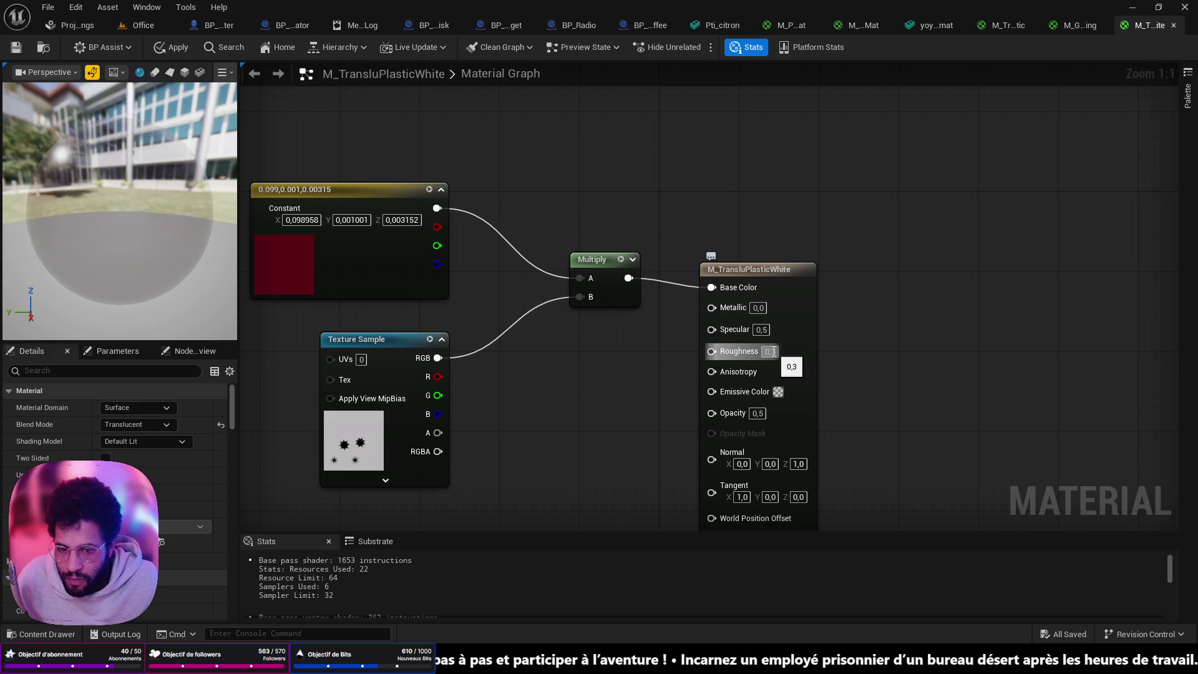
left_click(760, 411)
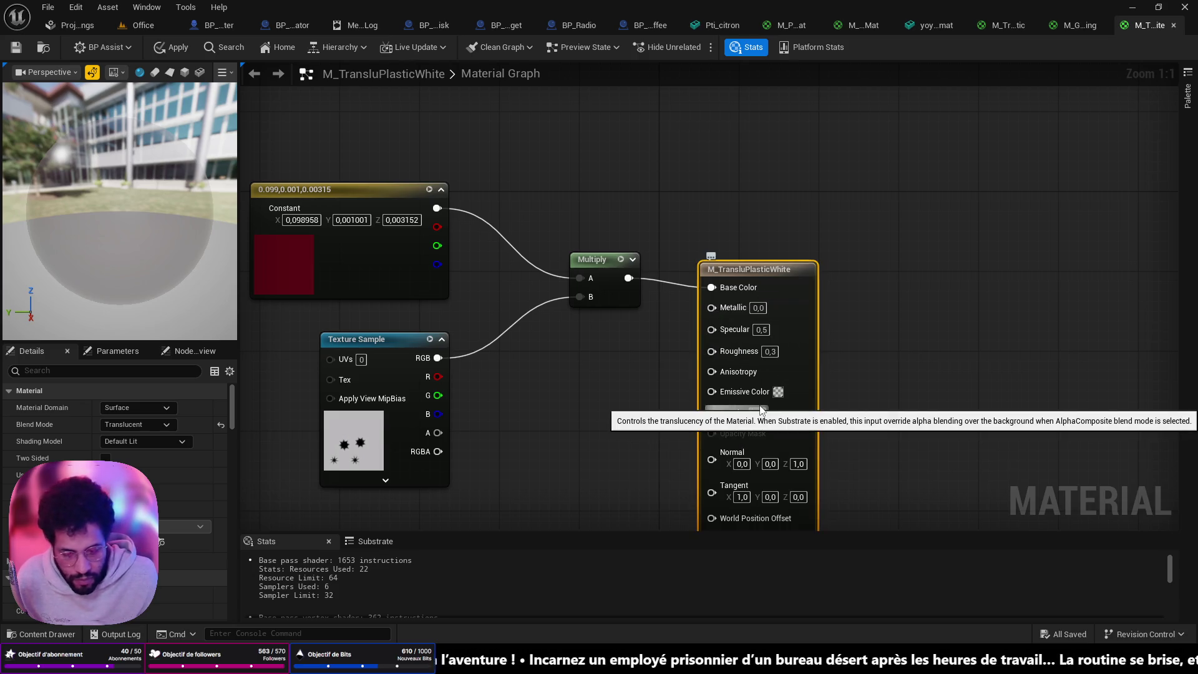
left_click(758, 413)
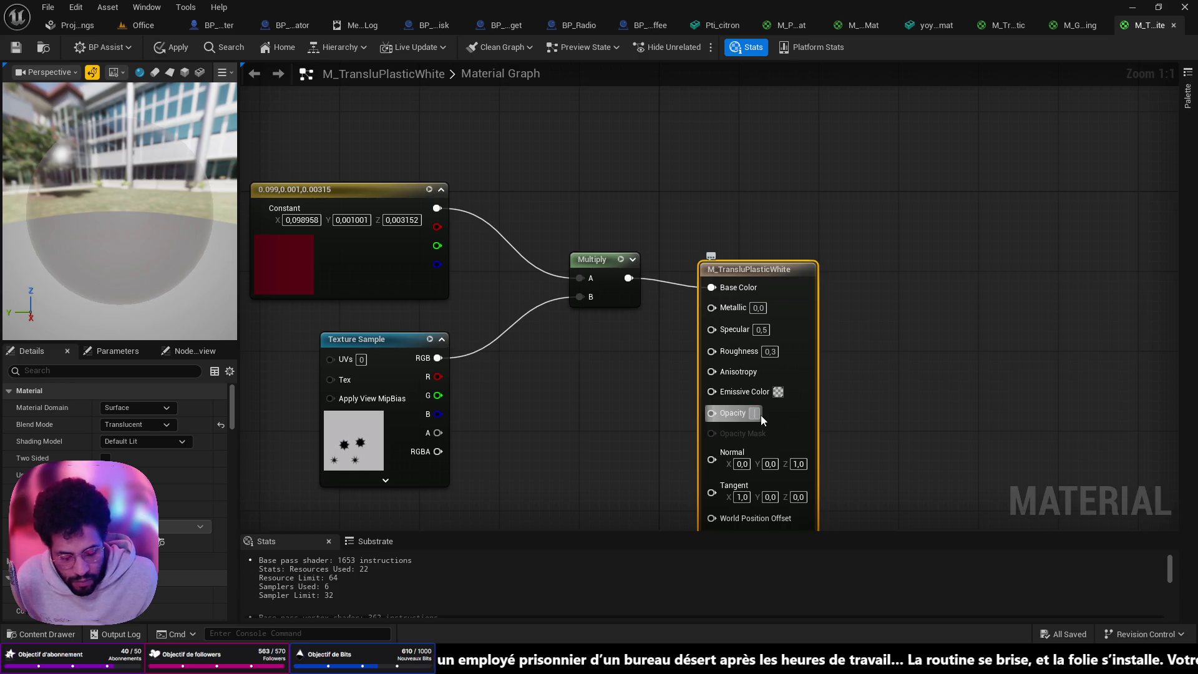
type("0,75")
key("Return")
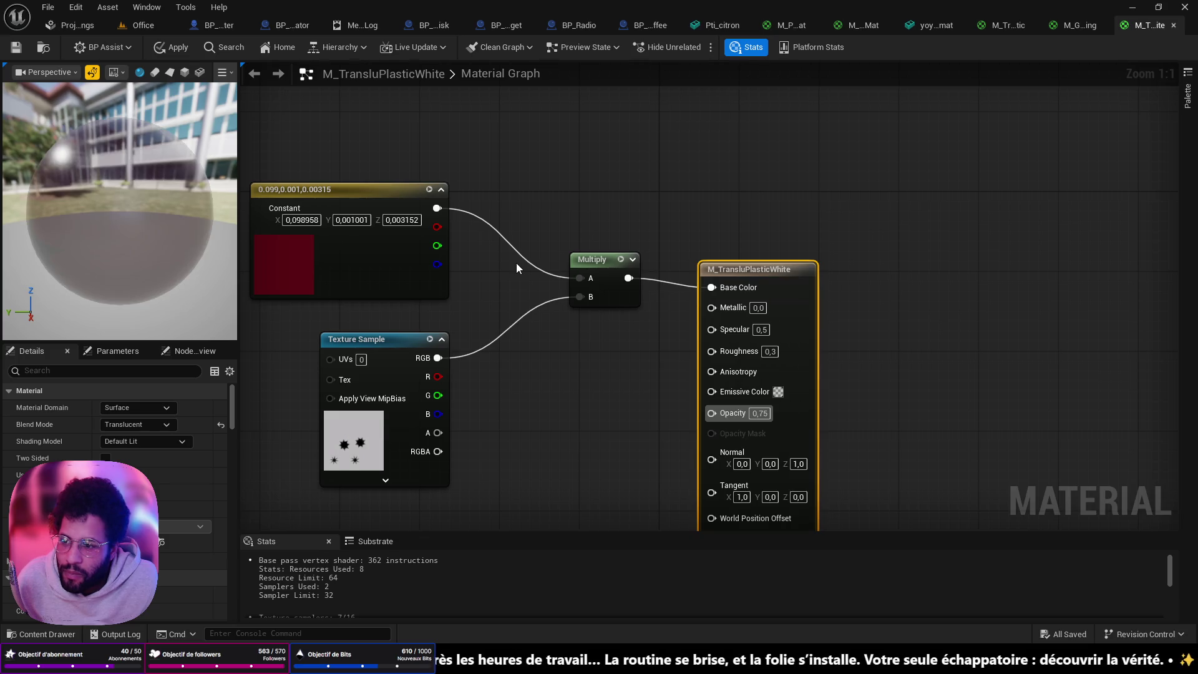
left_click(189, 46)
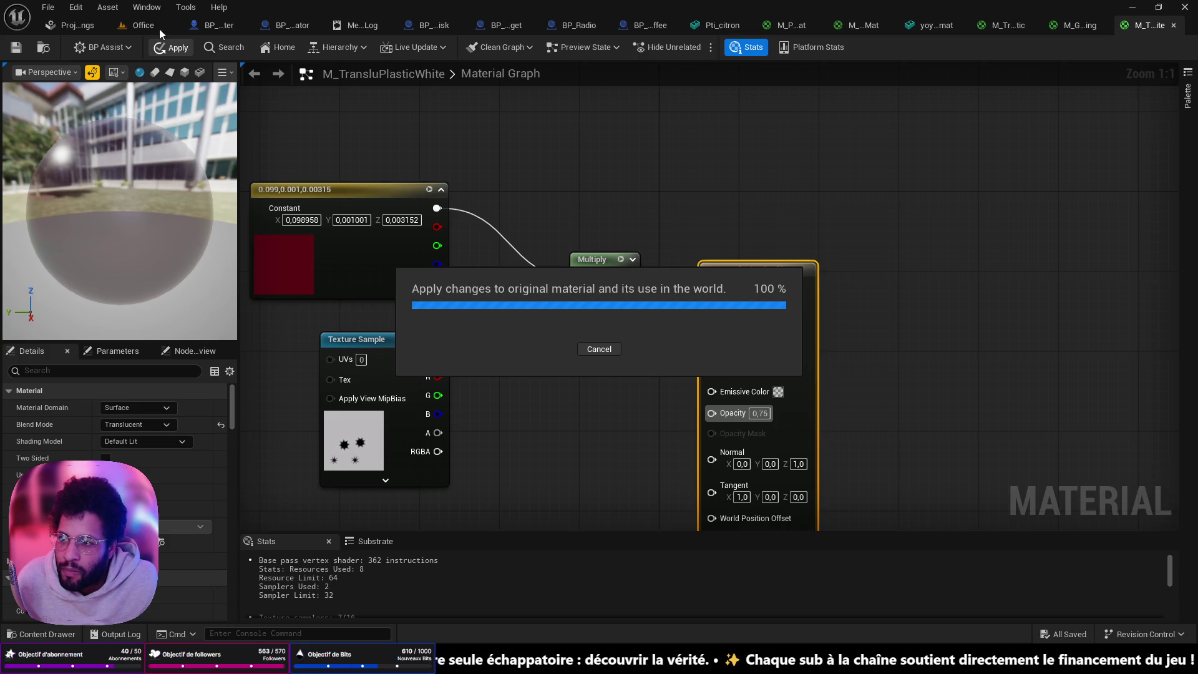
Play the Office level from a viewport spot to view the 0,75-opacity yoyo, then stop
left_click(156, 28)
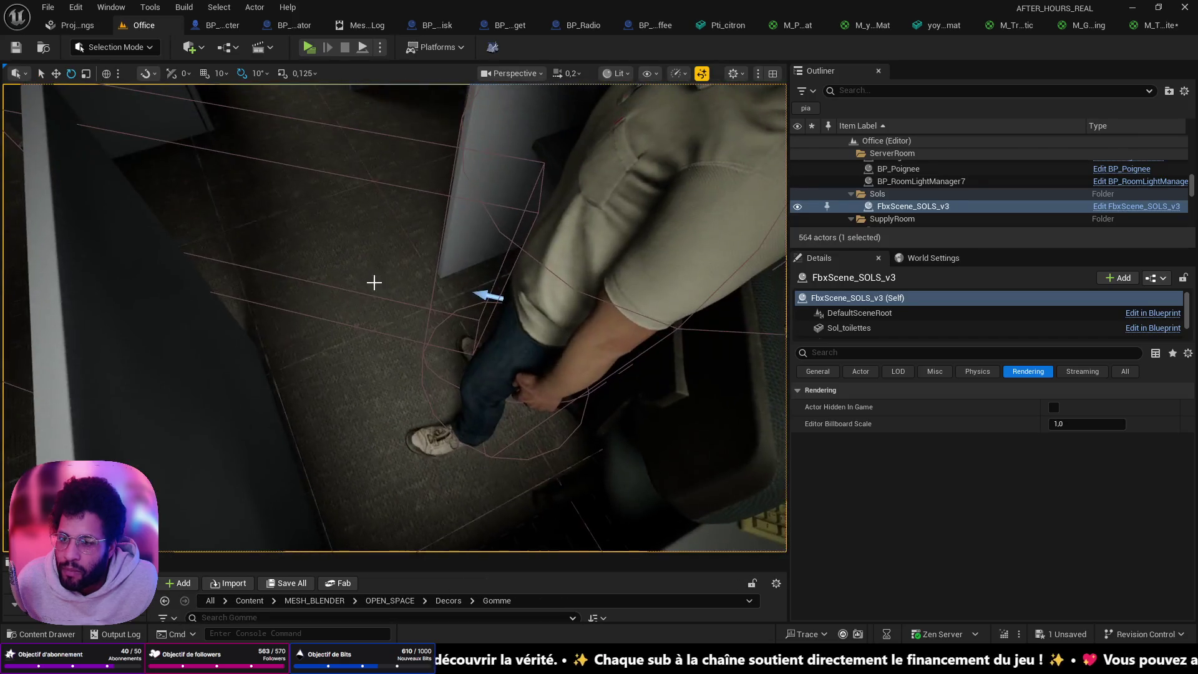
right_click(295, 273)
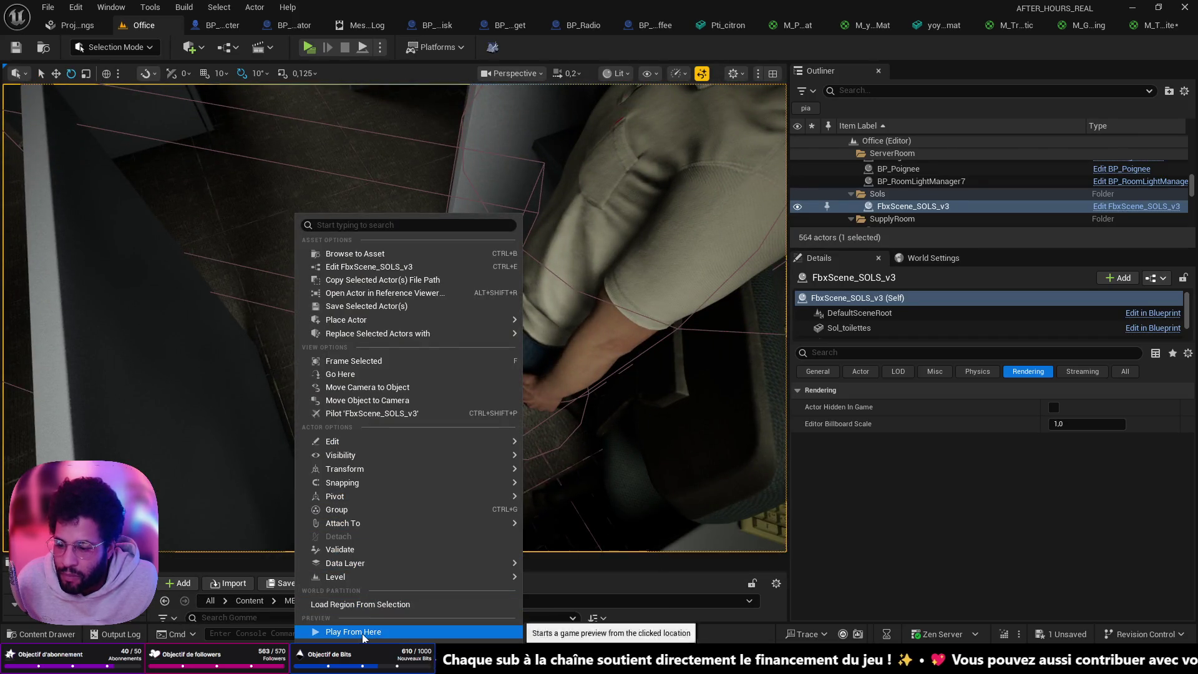
key("Escape")
key("alt+p")
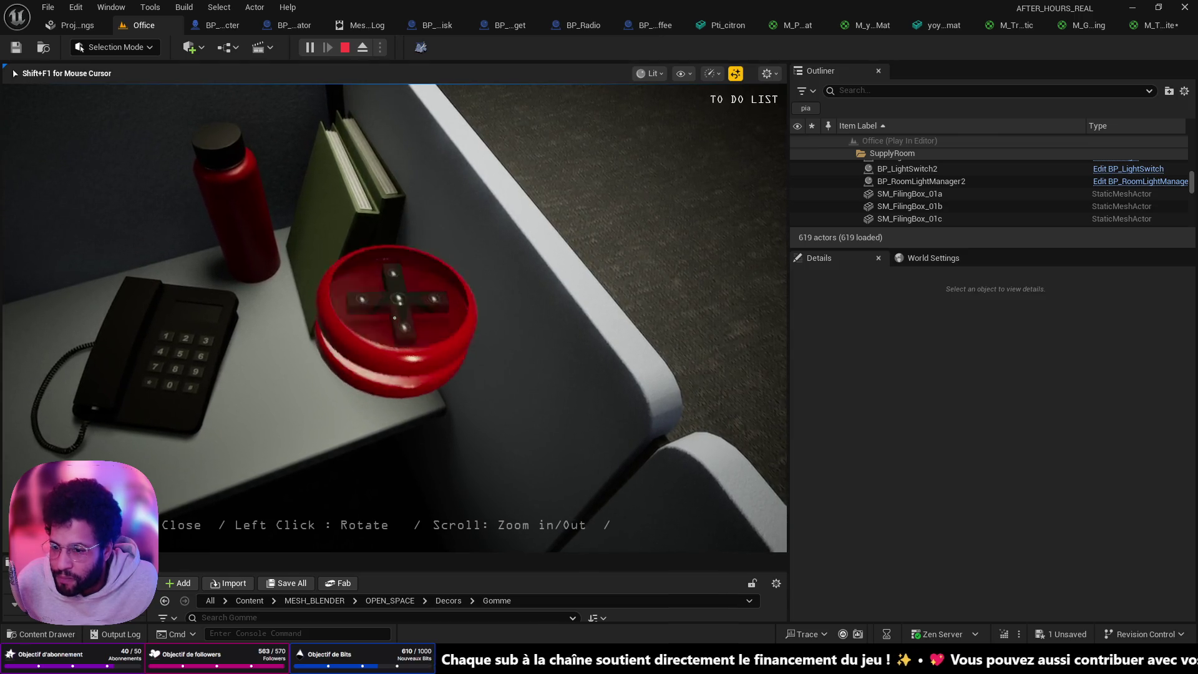
key("Escape")
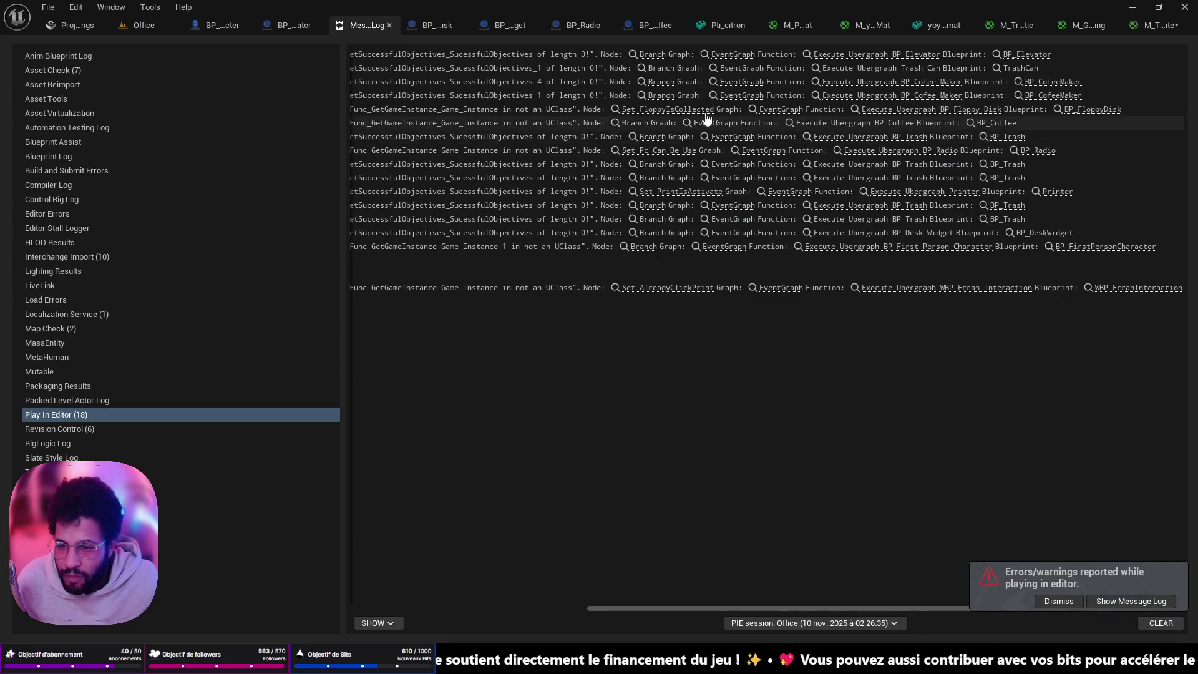
Set M_TransluPlasticWhite's Opacity to 0,85, then apply and save the material
left_click(1156, 28)
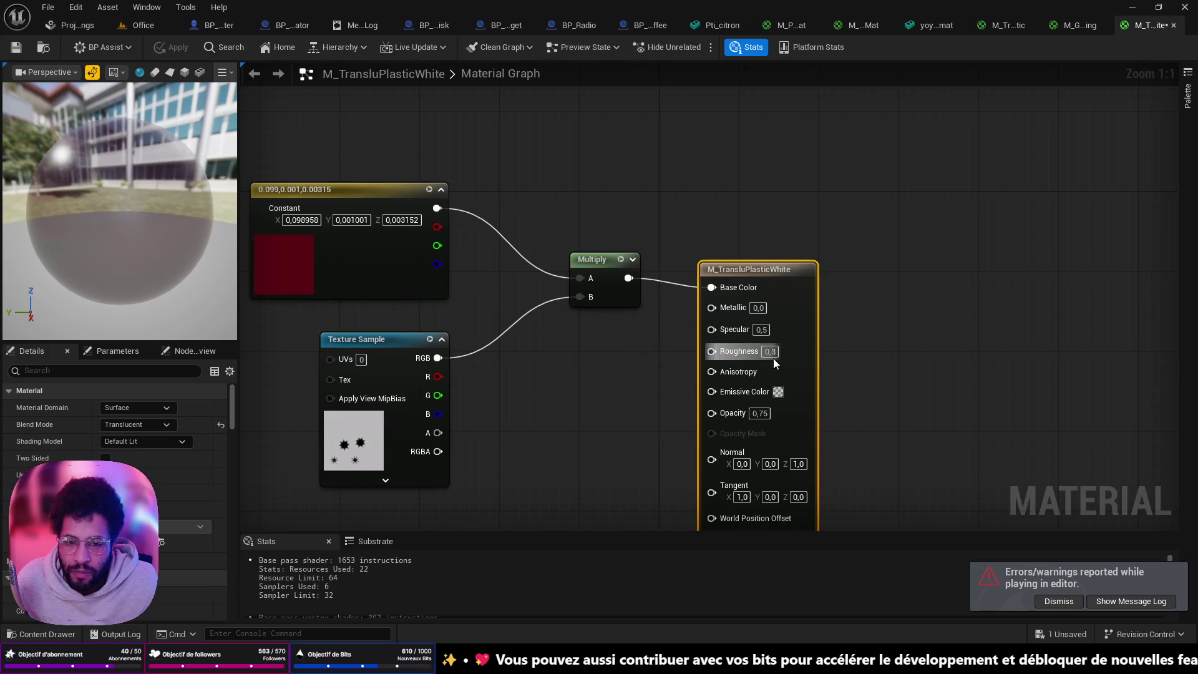
left_click(760, 413)
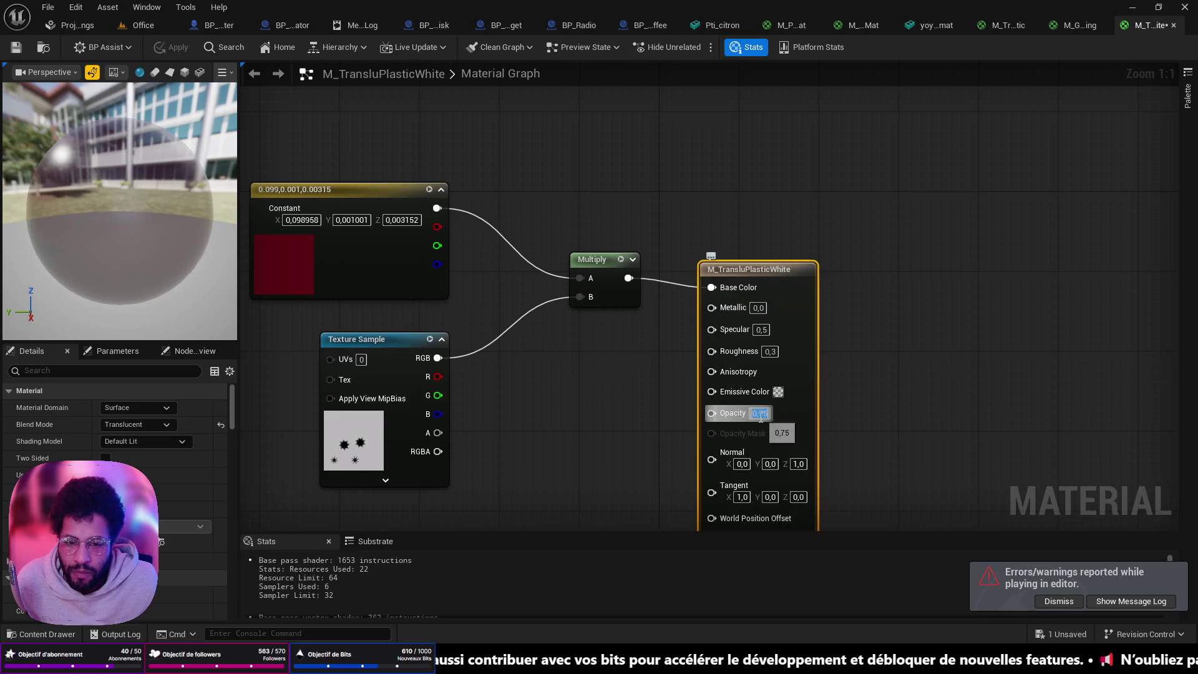
type("0,85")
key("Return")
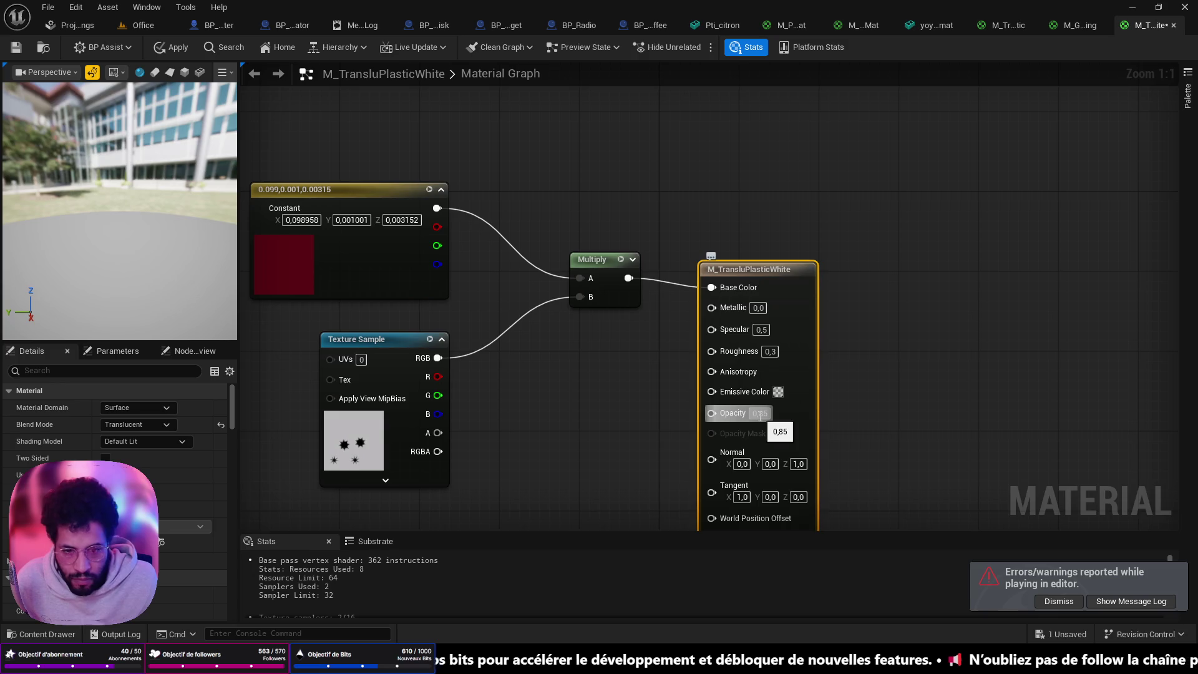
left_click(168, 45)
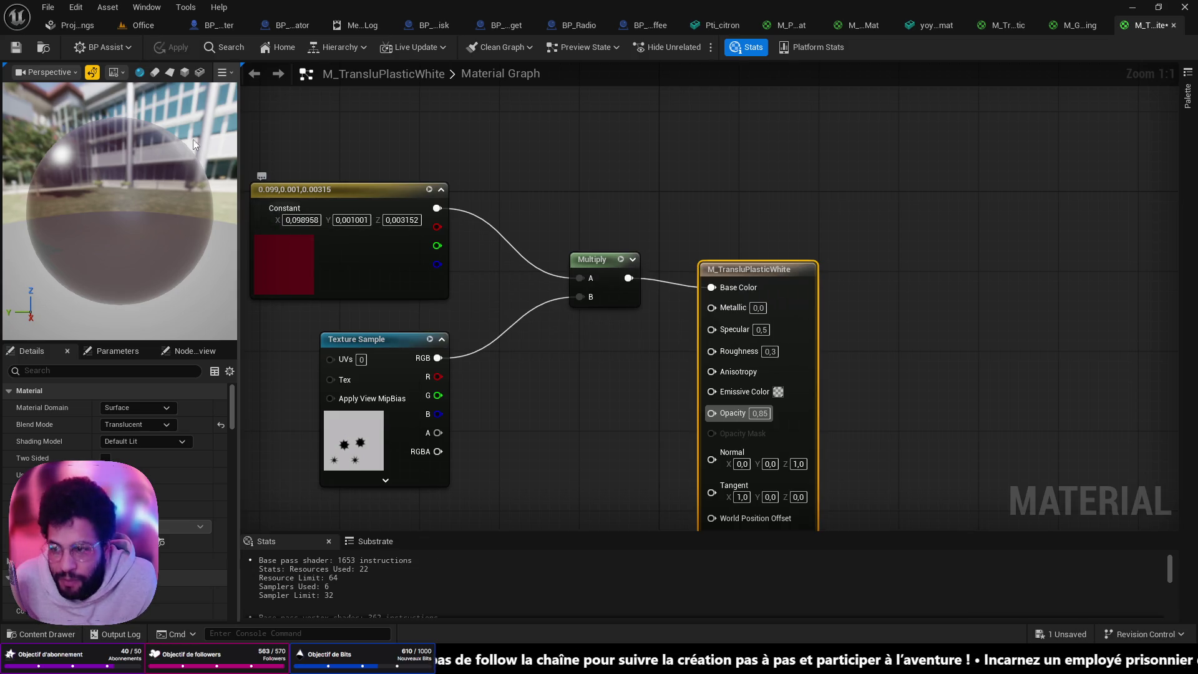
key("ctrl+s")
Start a Play From Here session from a spot in the Office level
left_click(143, 25)
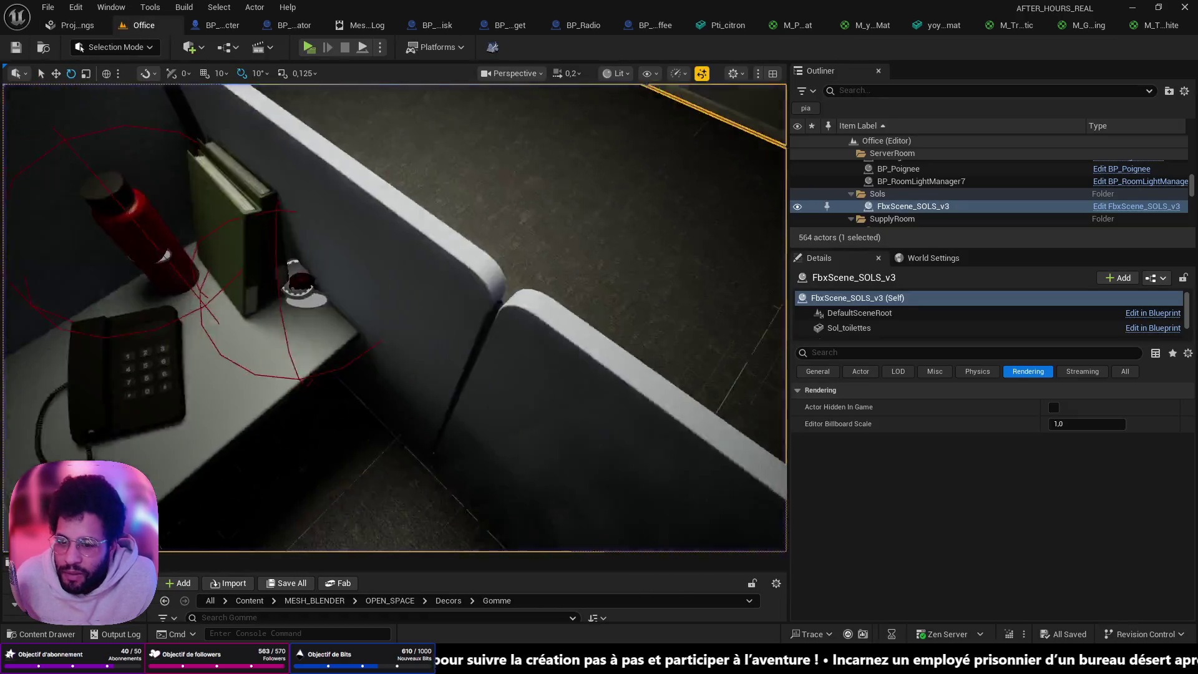
right_click(449, 444)
left_click(496, 432)
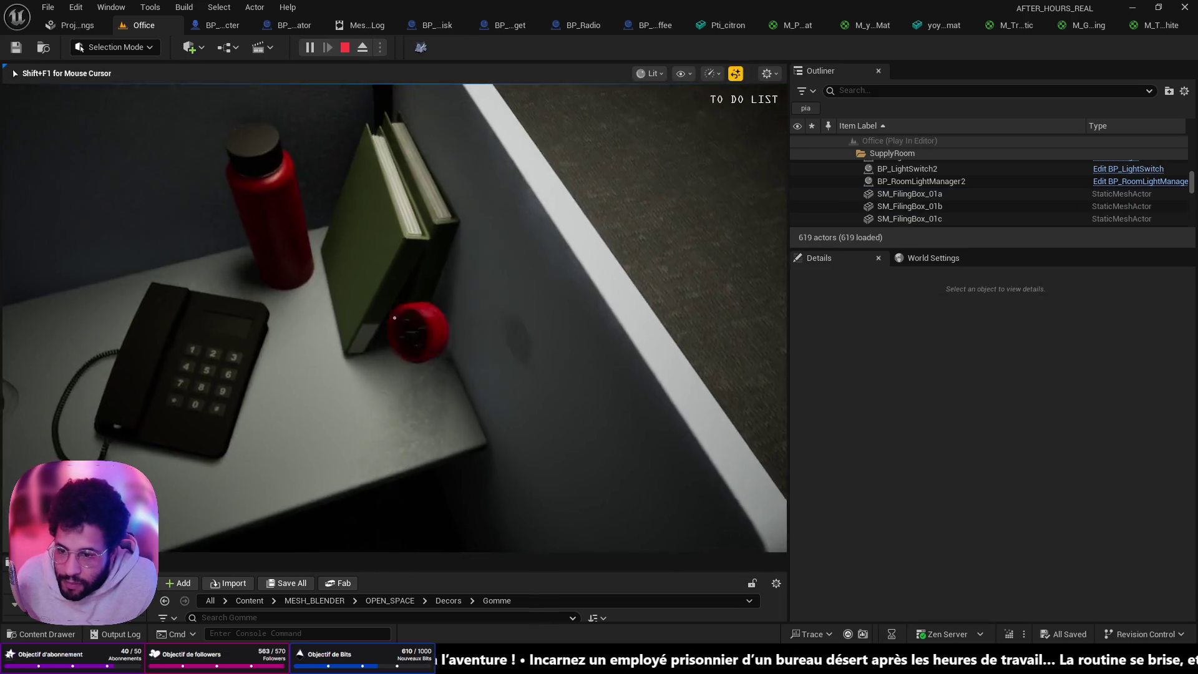
Pick up and put down the red yoyo and the red bottle, then stop play
key("e")
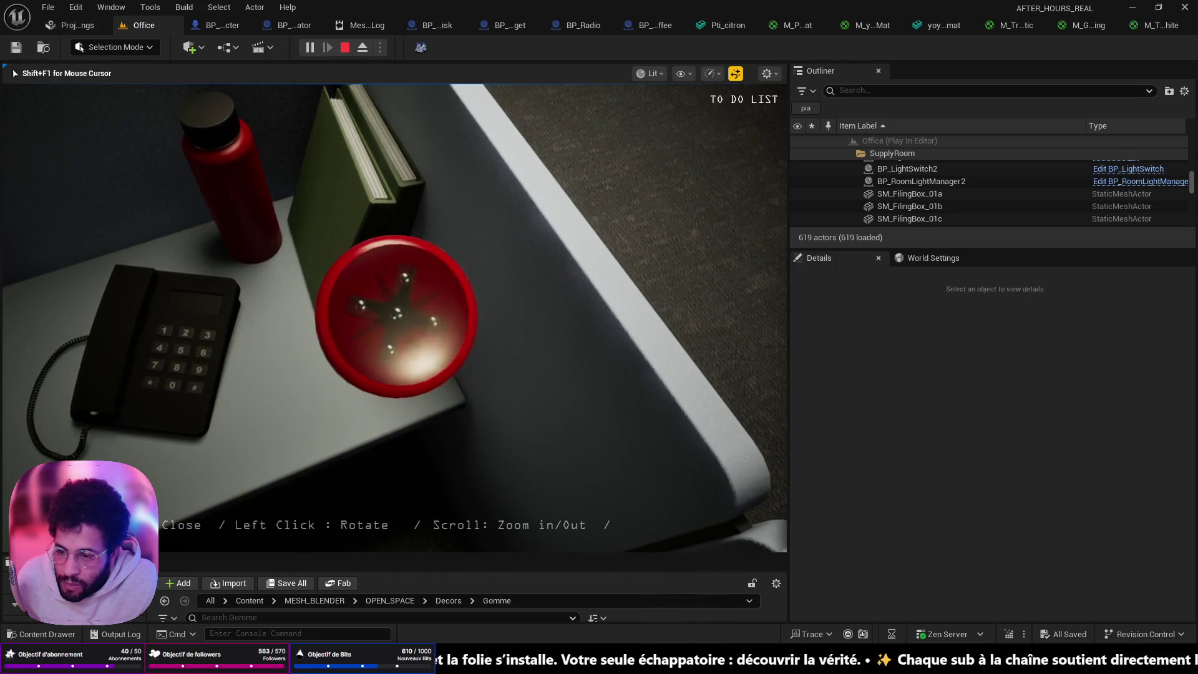
right_click(395, 318)
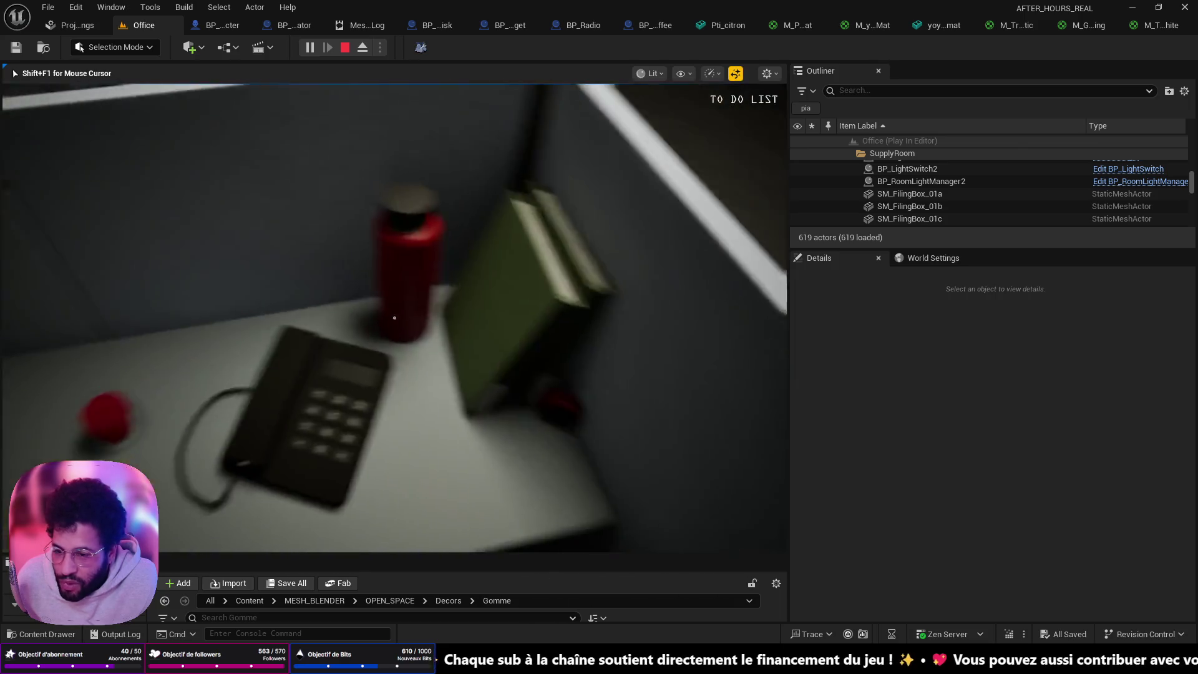
left_click(394, 317)
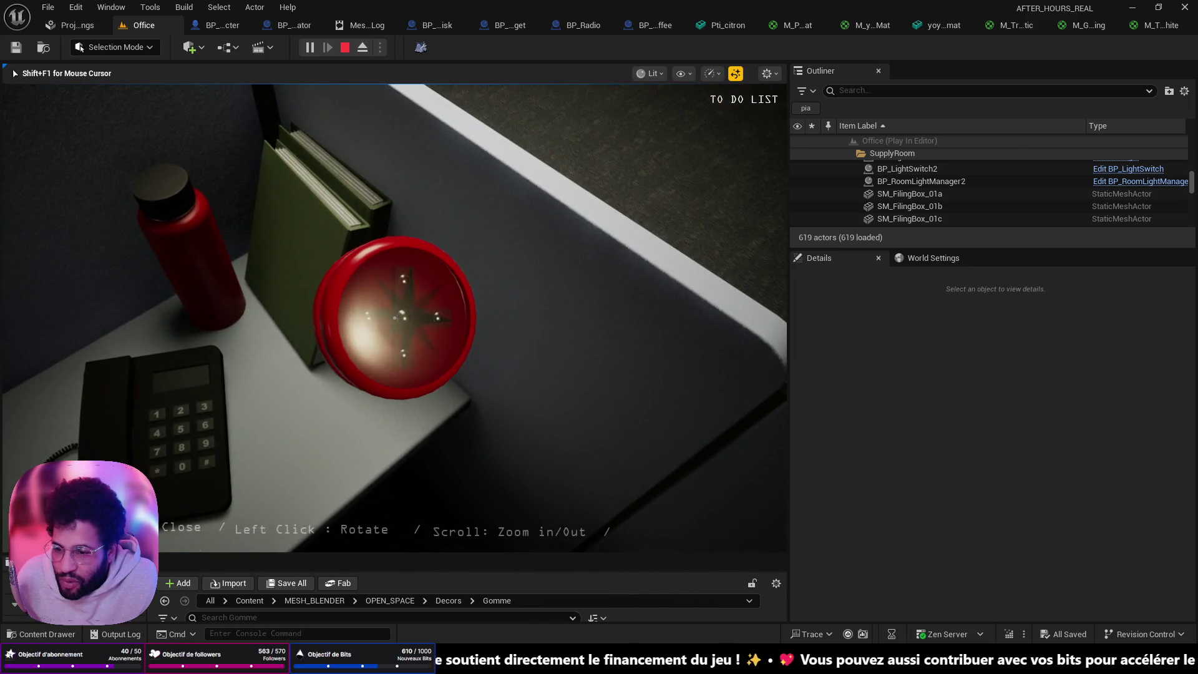
right_click(394, 317)
left_click(394, 318)
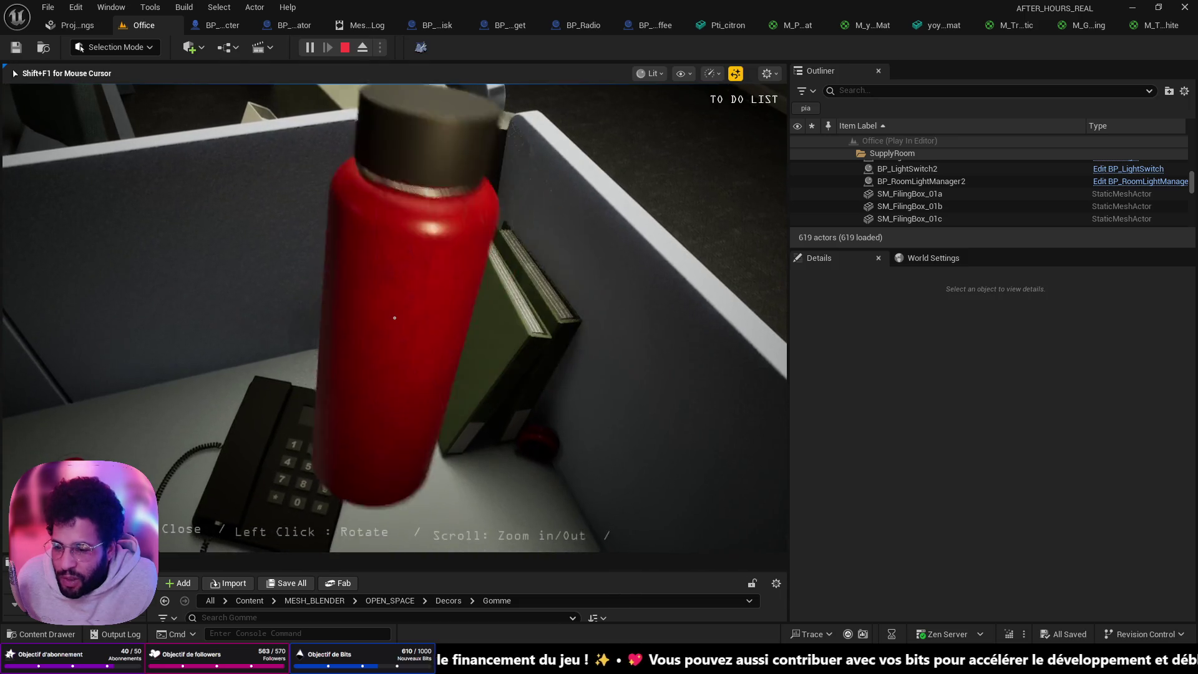
right_click(394, 318)
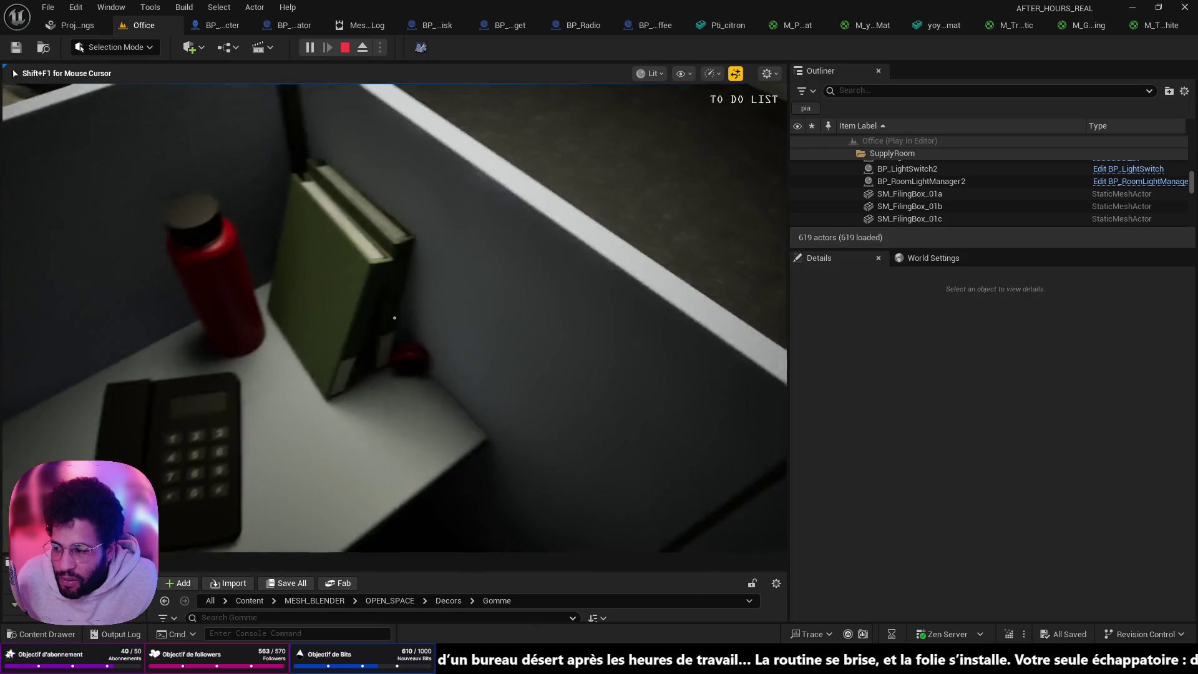
left_click(394, 318)
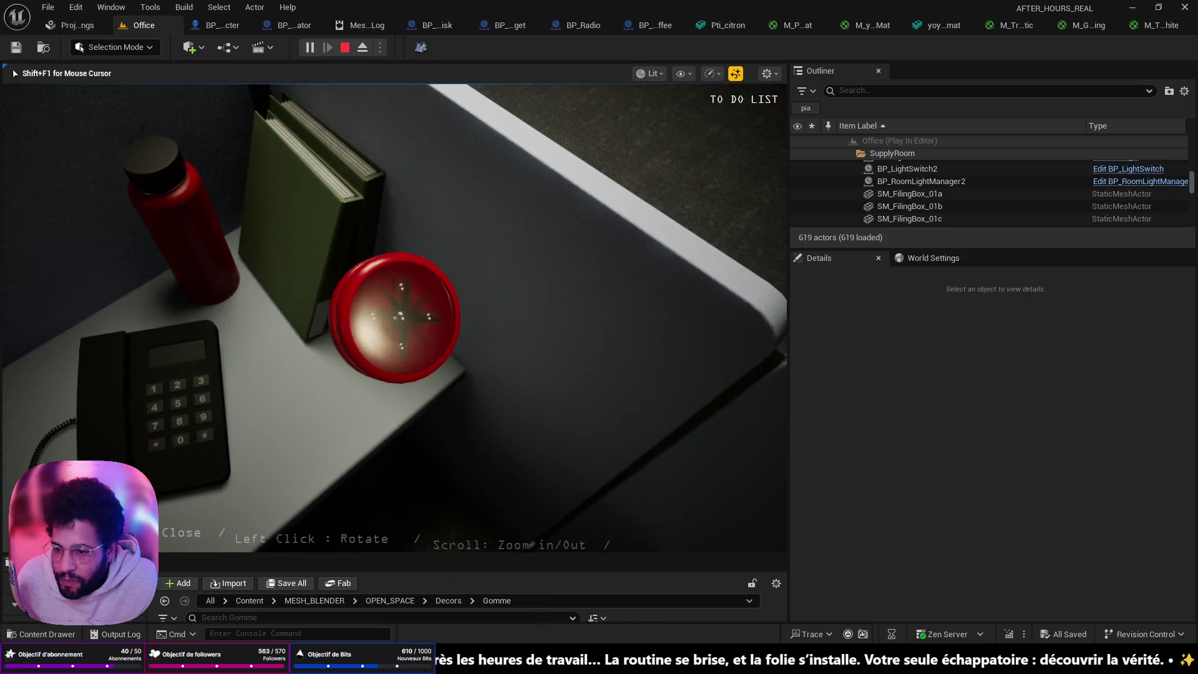
right_click(394, 318)
key("Escape")
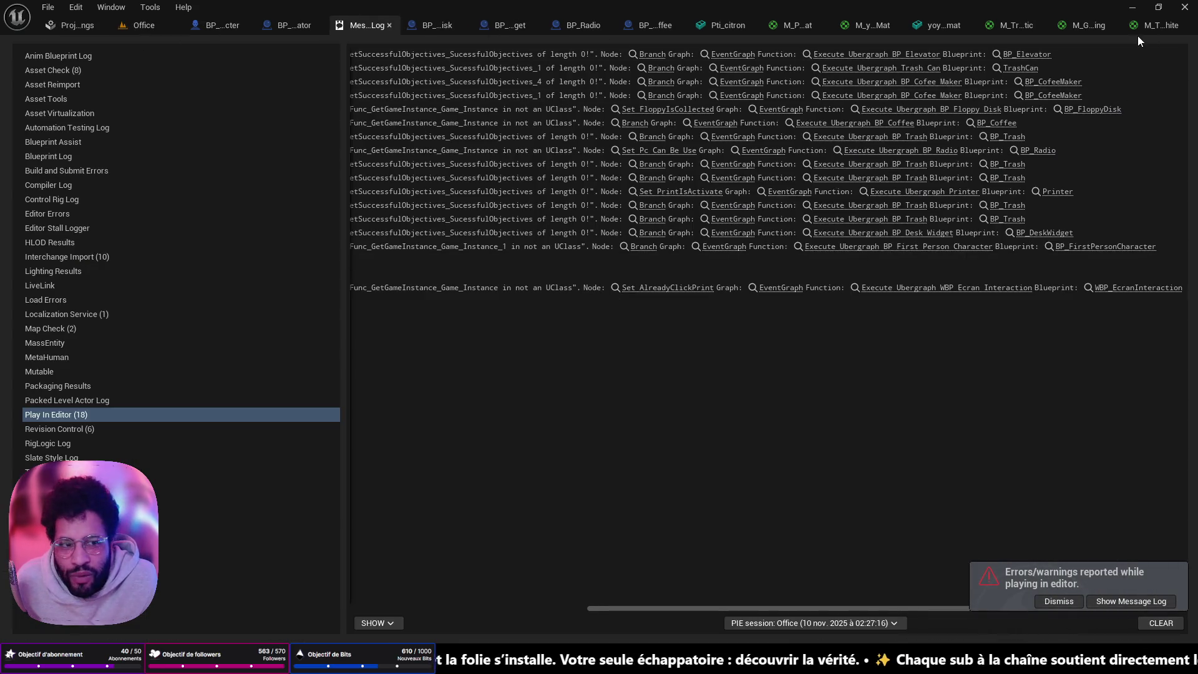
Brighten the red constant to about 0.217, 0.0022, 0.0069 and apply it to the level
left_click(1154, 25)
left_click(286, 278)
double_click(287, 278)
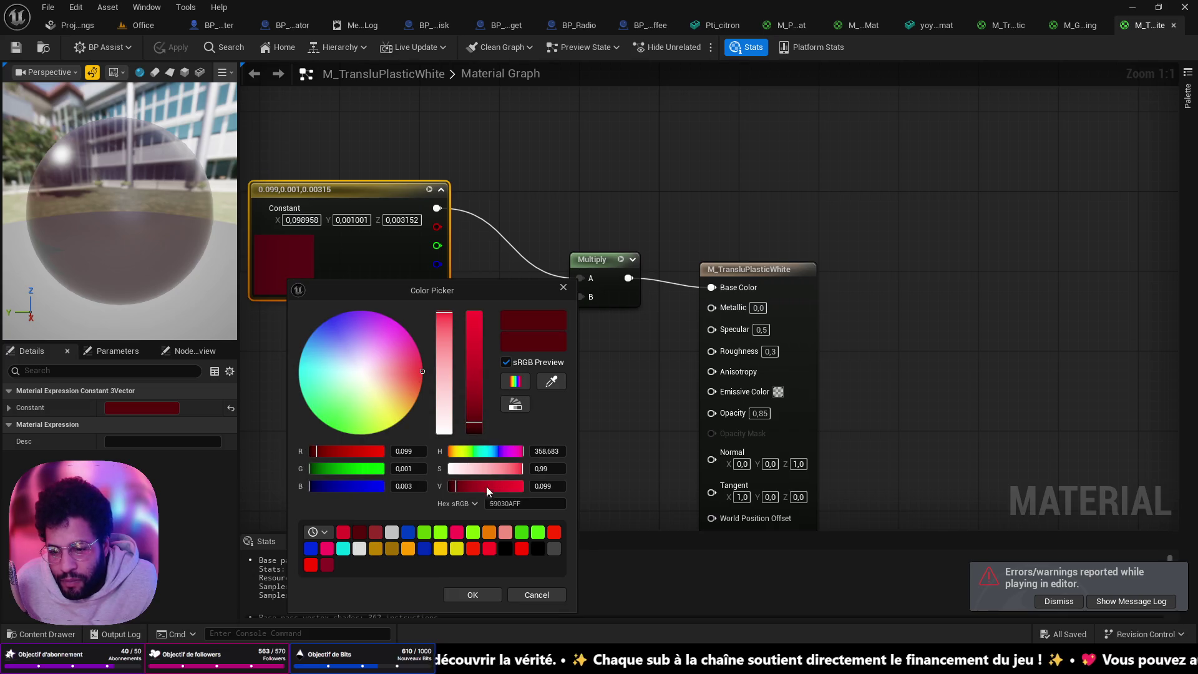
left_click_drag(458, 489, 465, 488)
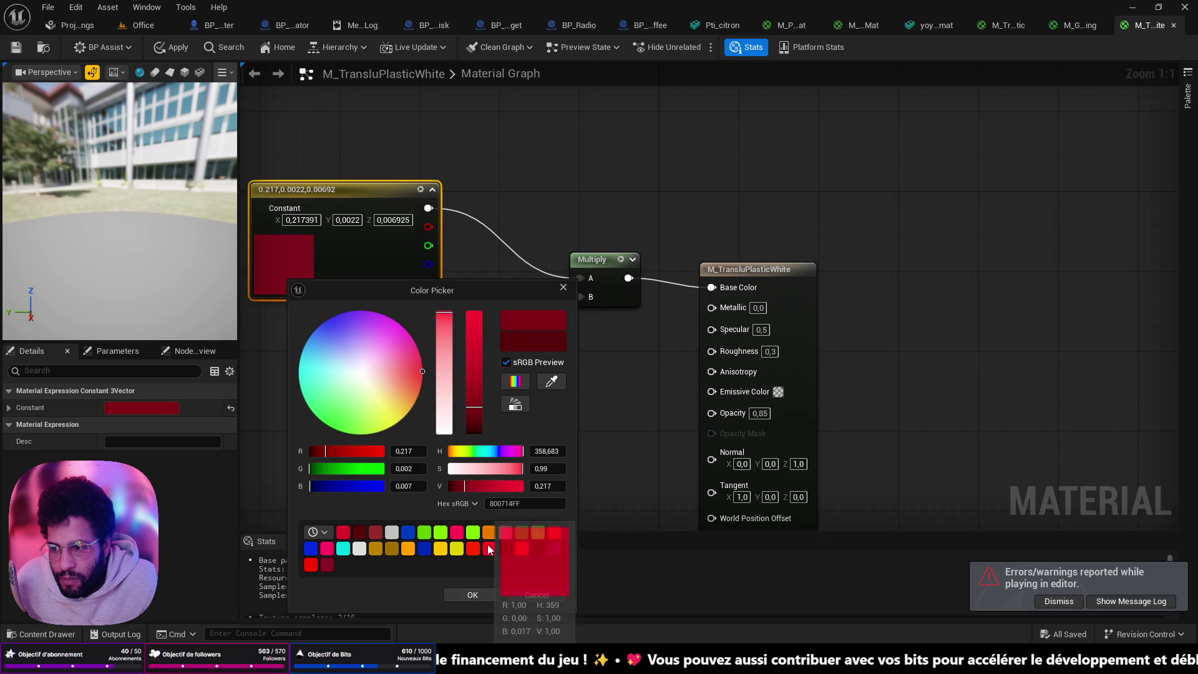
left_click(456, 596)
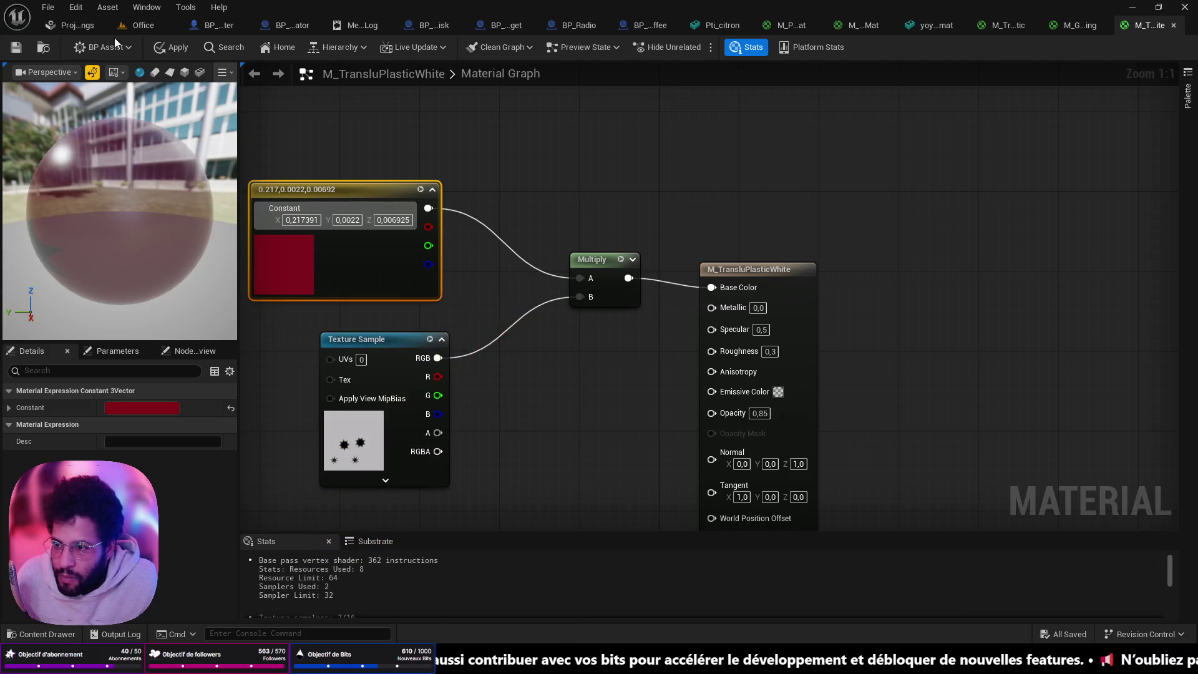
left_click(170, 55)
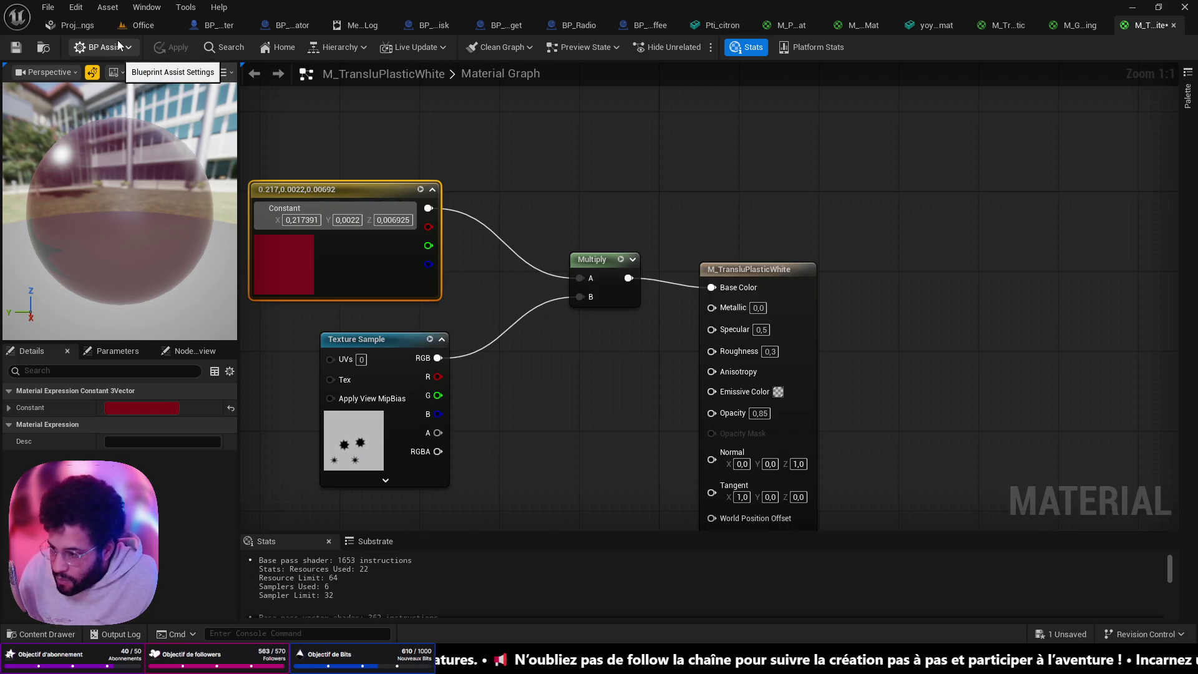
left_click(138, 26)
Play the level, turn the brighter red yoyo edge-on and face-on, drop it, and try the door
left_click_drag(377, 287, 424, 337)
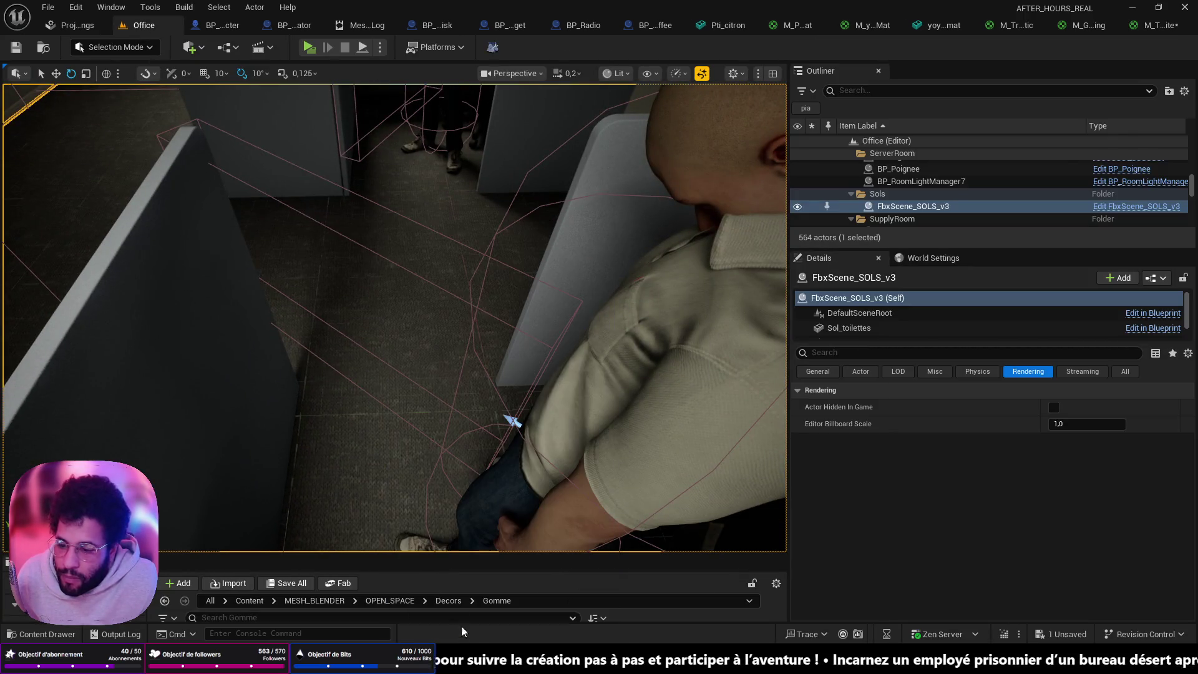
key("alt+p")
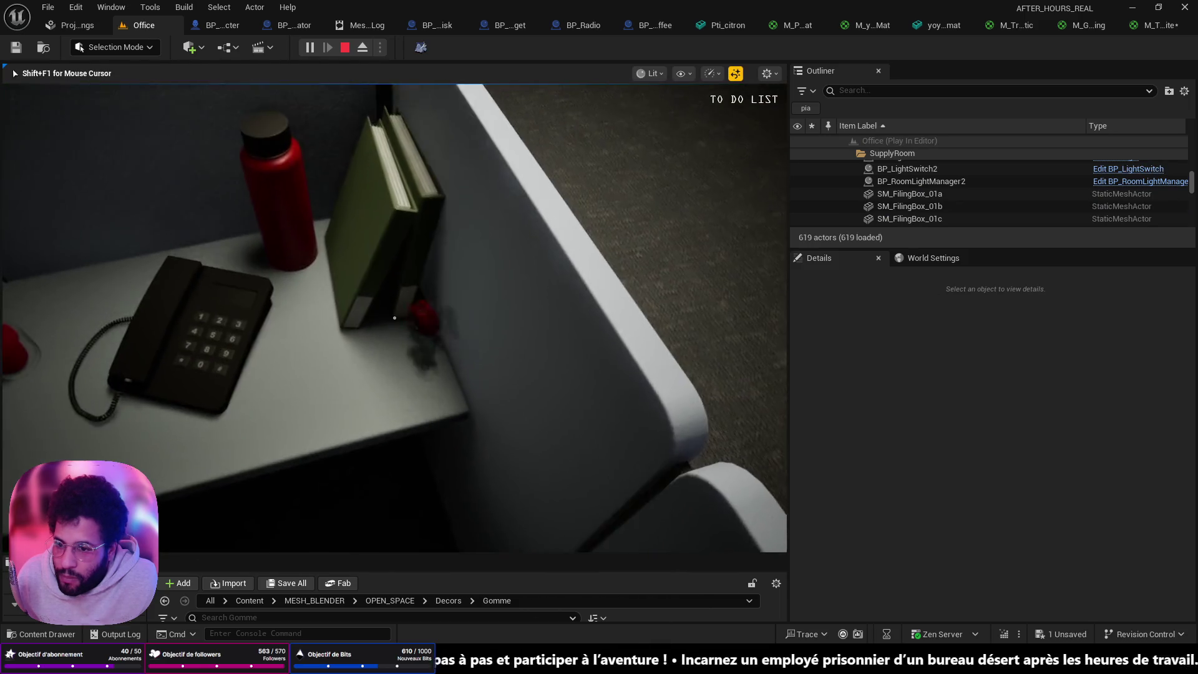
key("e")
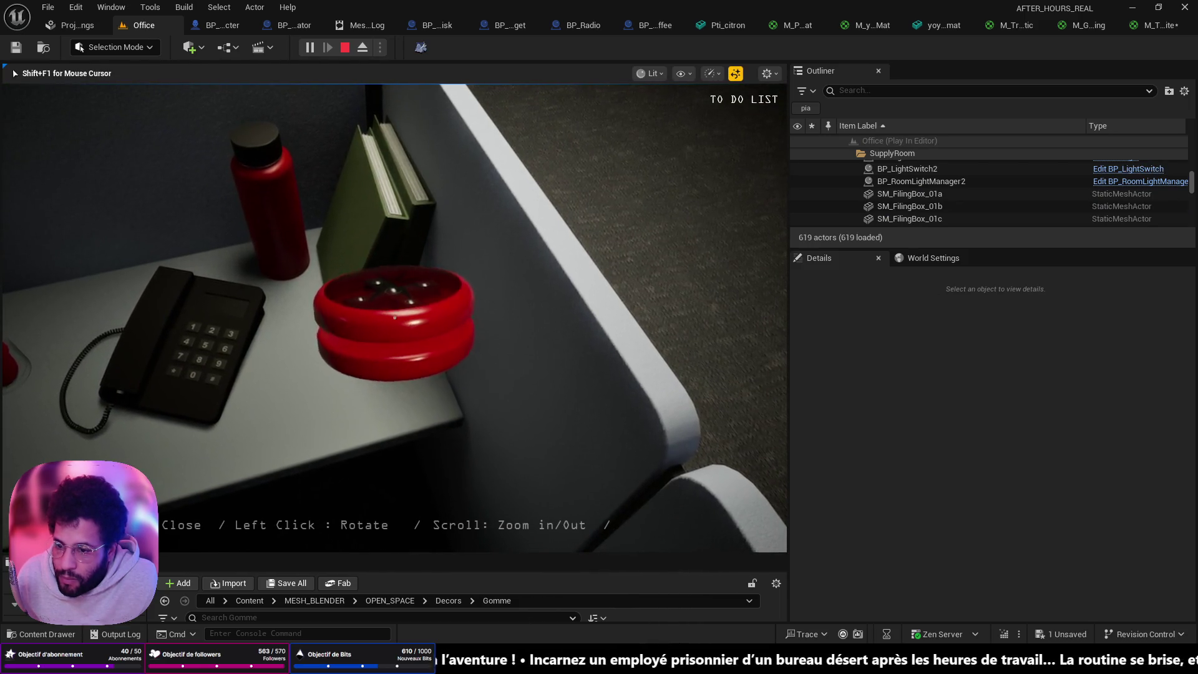
left_click_drag(395, 318, 394, 280)
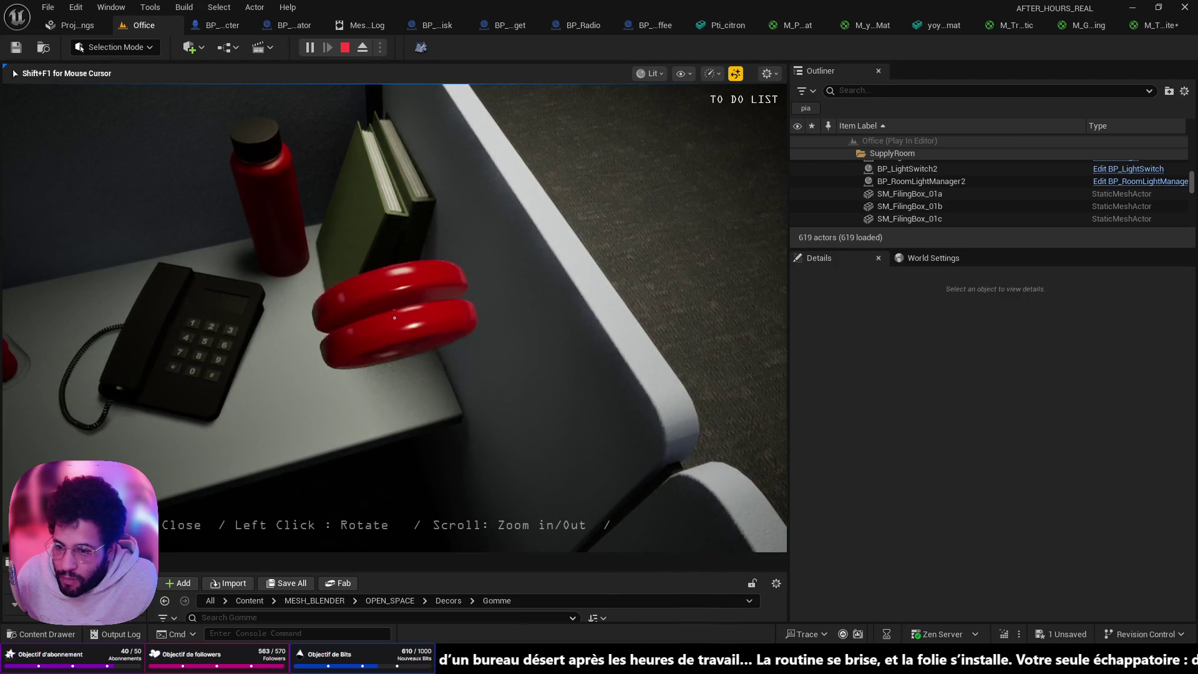
left_click_drag(394, 319, 398, 309)
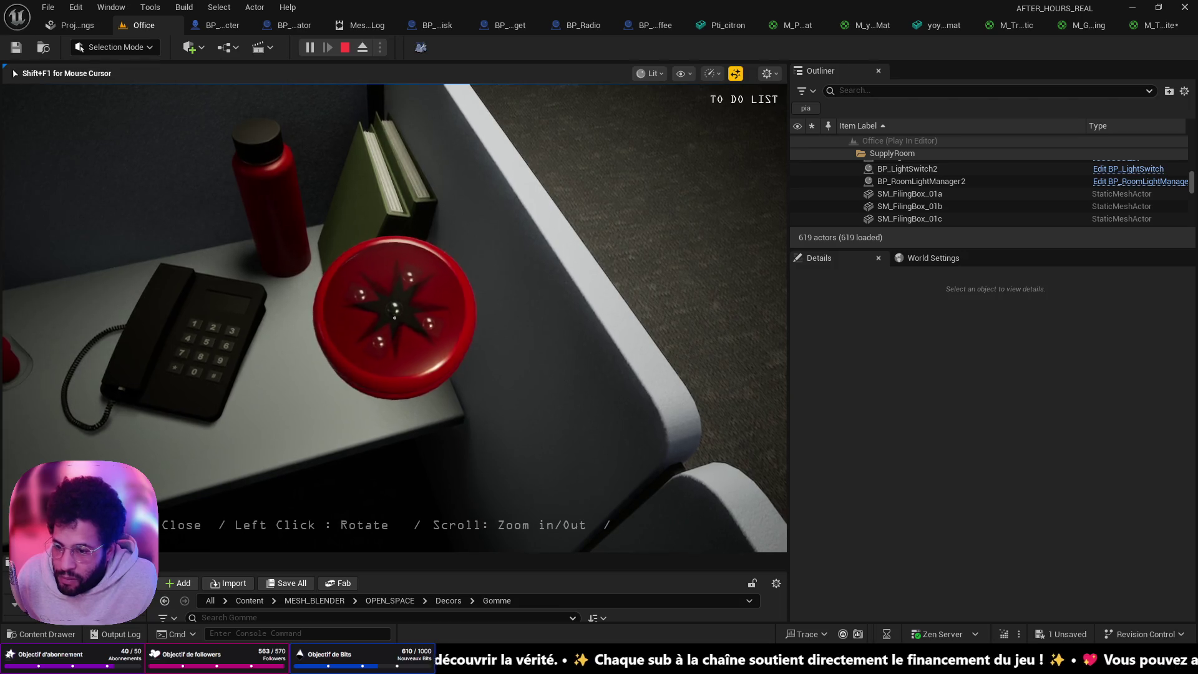
left_click_drag(394, 318, 394, 326)
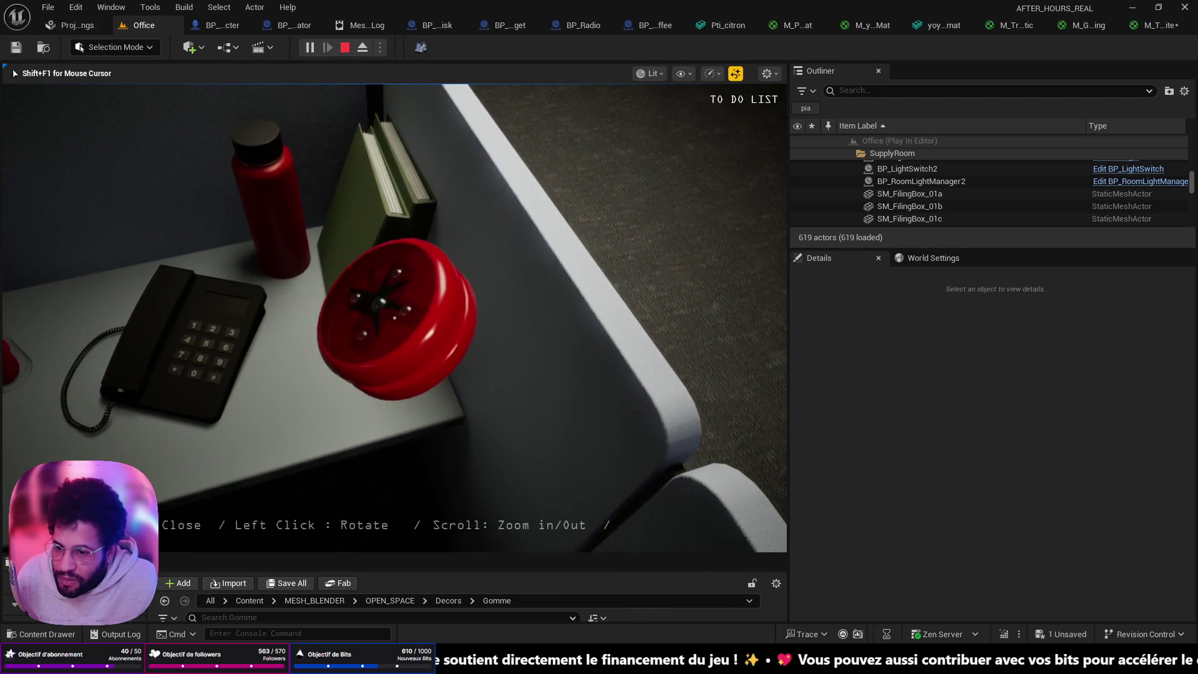
left_click_drag(390, 320, 394, 318)
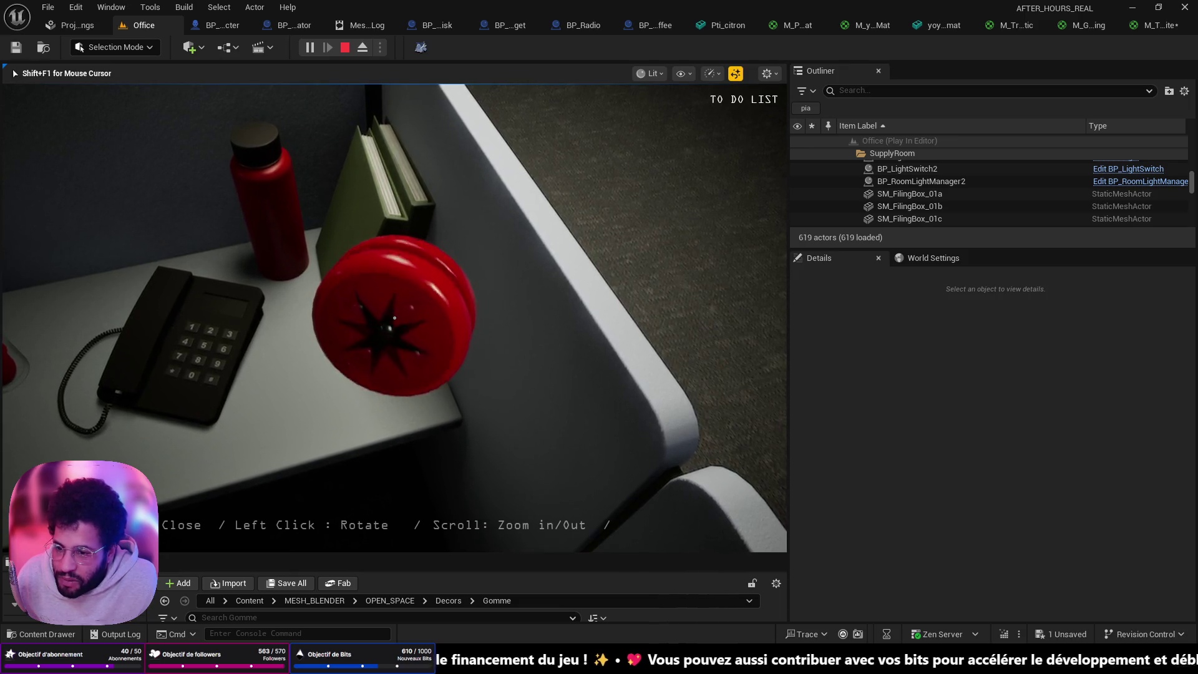
right_click(394, 317)
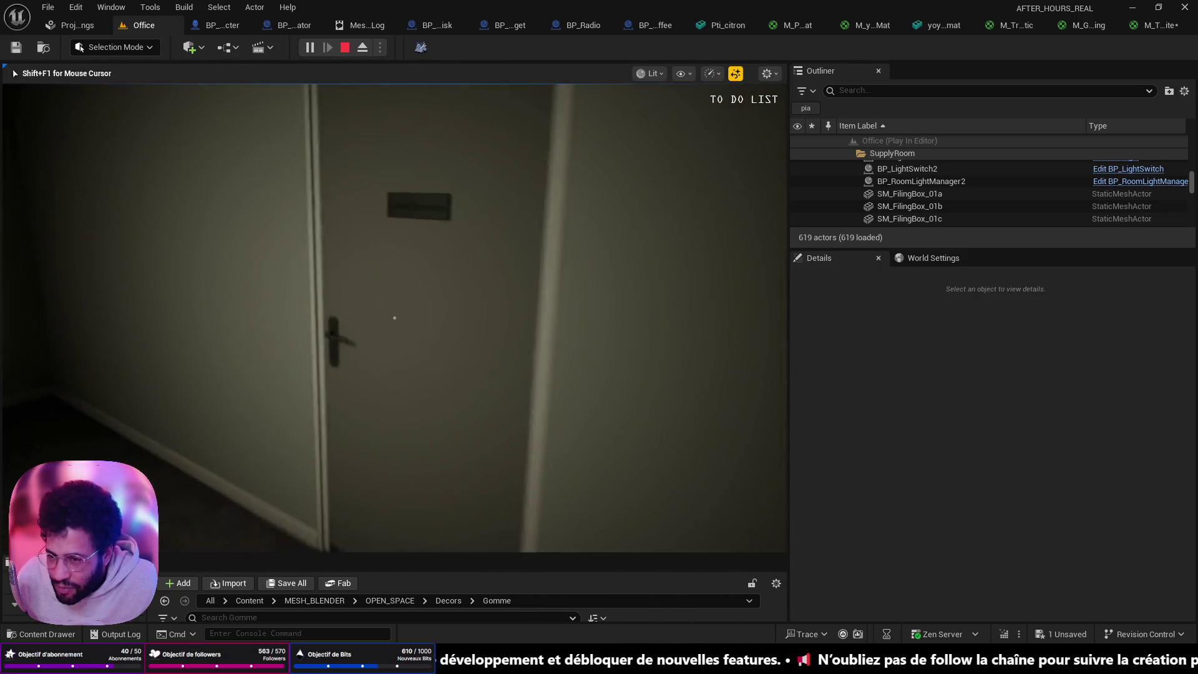
left_click(394, 318)
Stop play, fly the camera to the red plane beside the globe, and start a new play session
key("Escape")
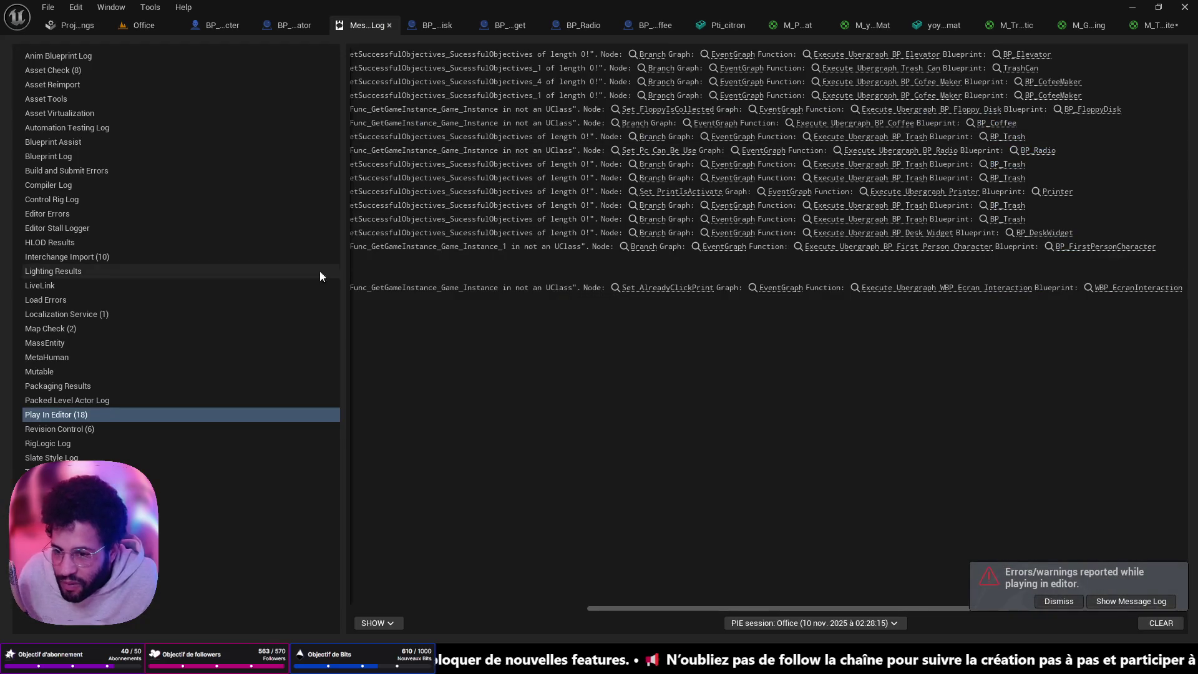
scroll(373, 285, "up", 4)
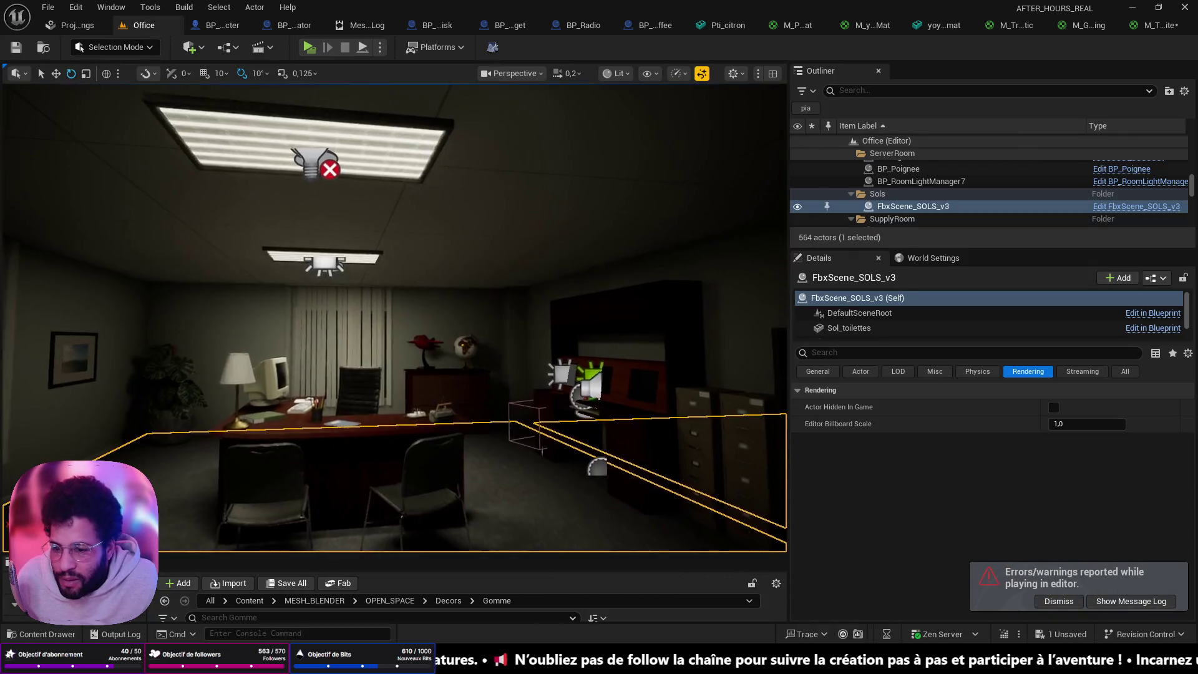
key("w")
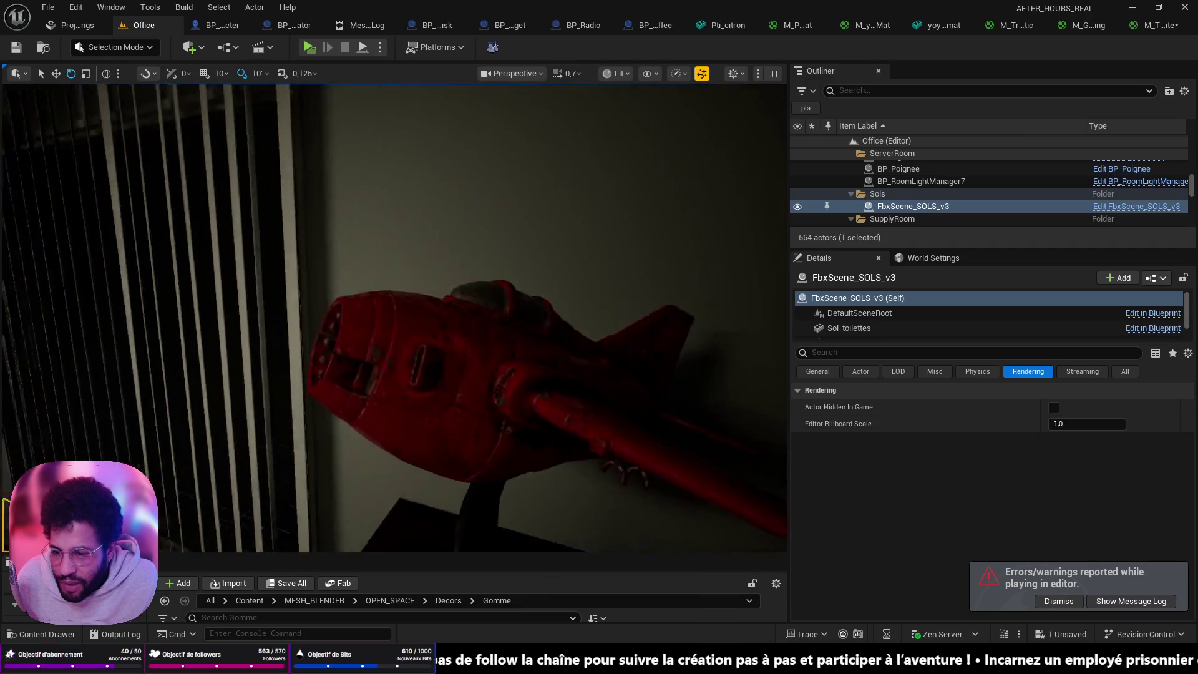
key("s")
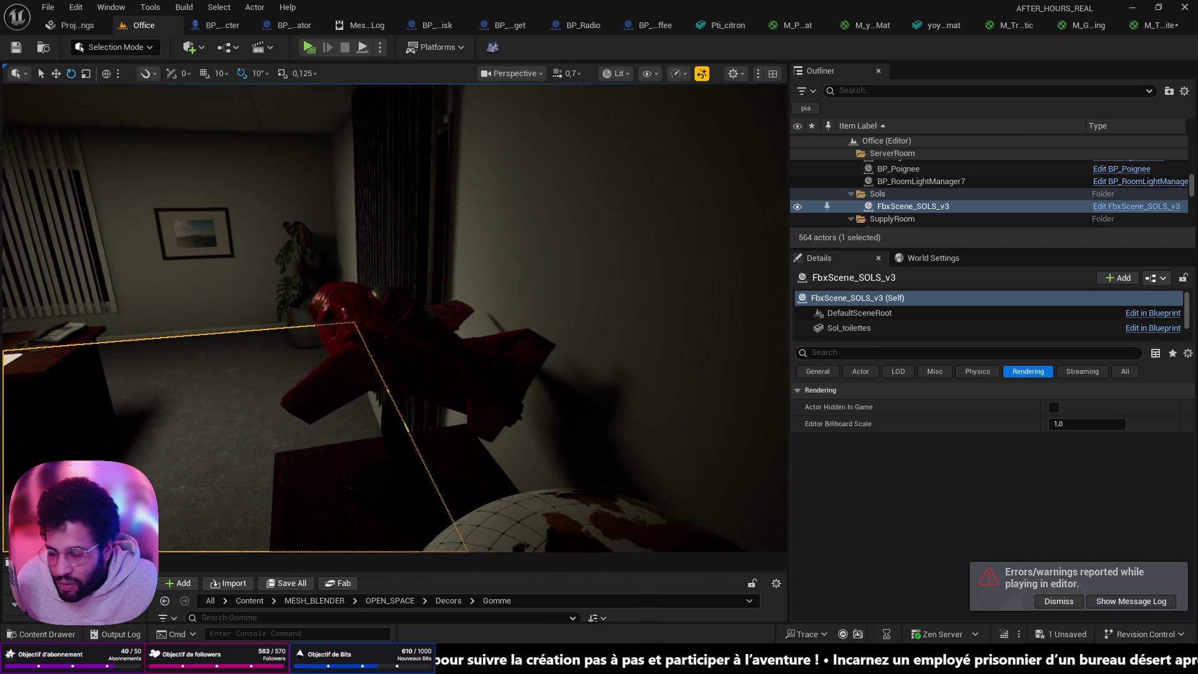
key("s")
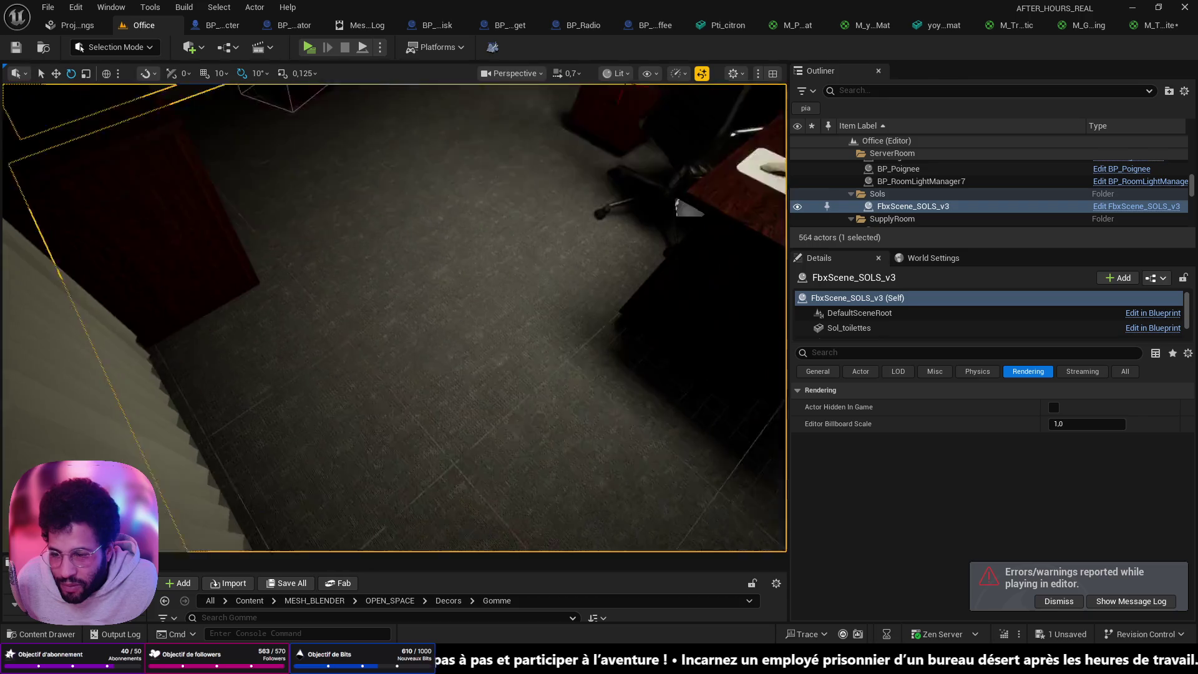
key("s")
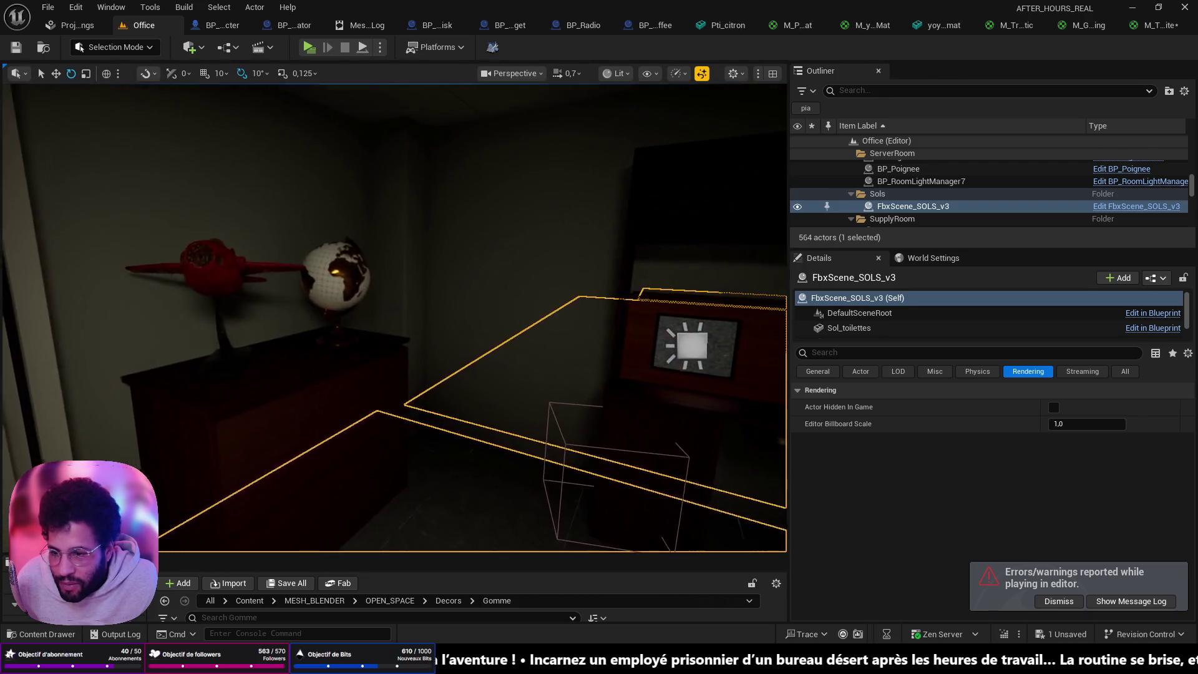
key("s")
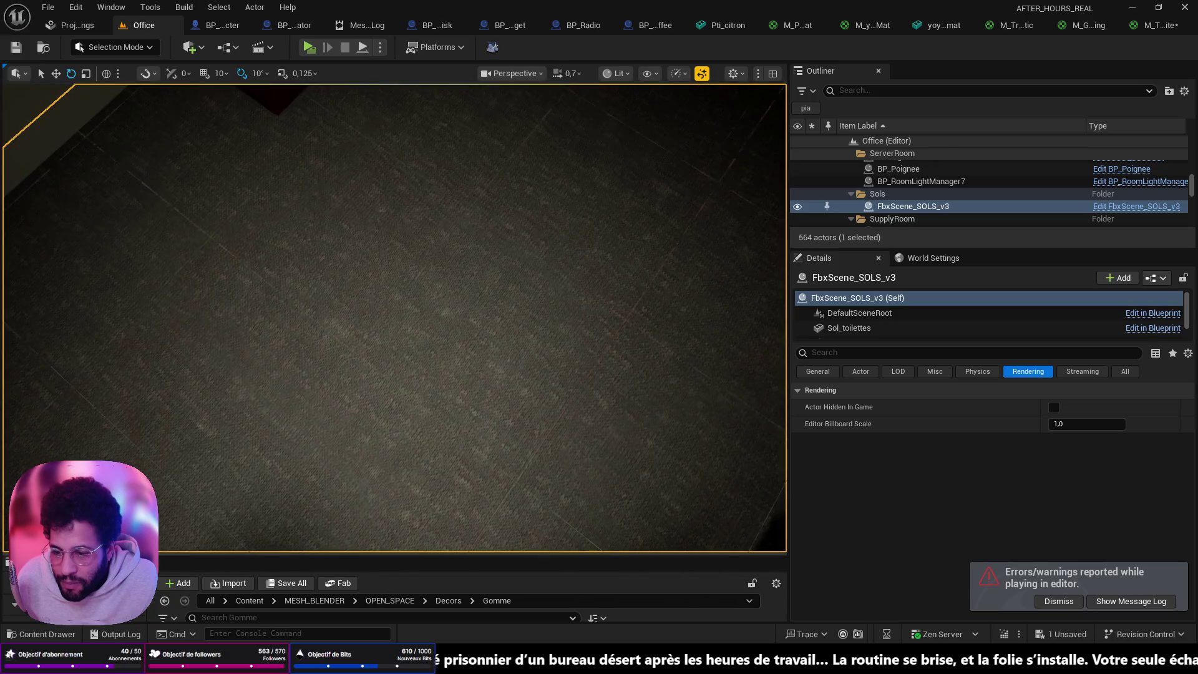
right_click(438, 464)
key("Escape")
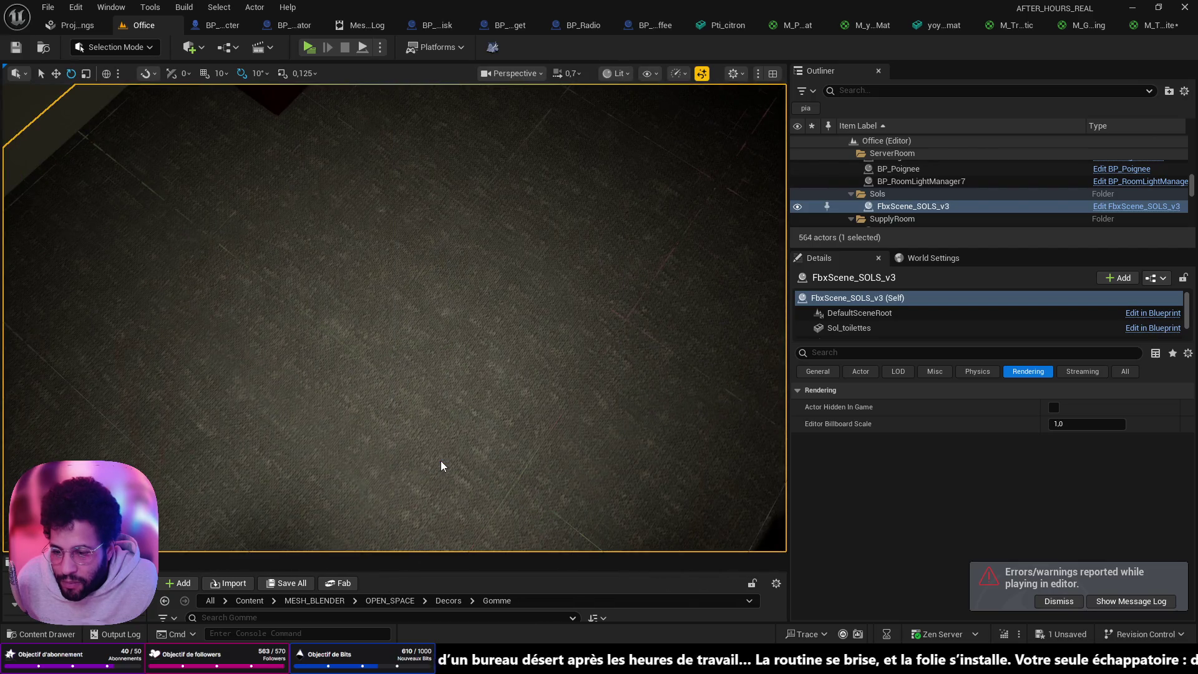
key("alt+p")
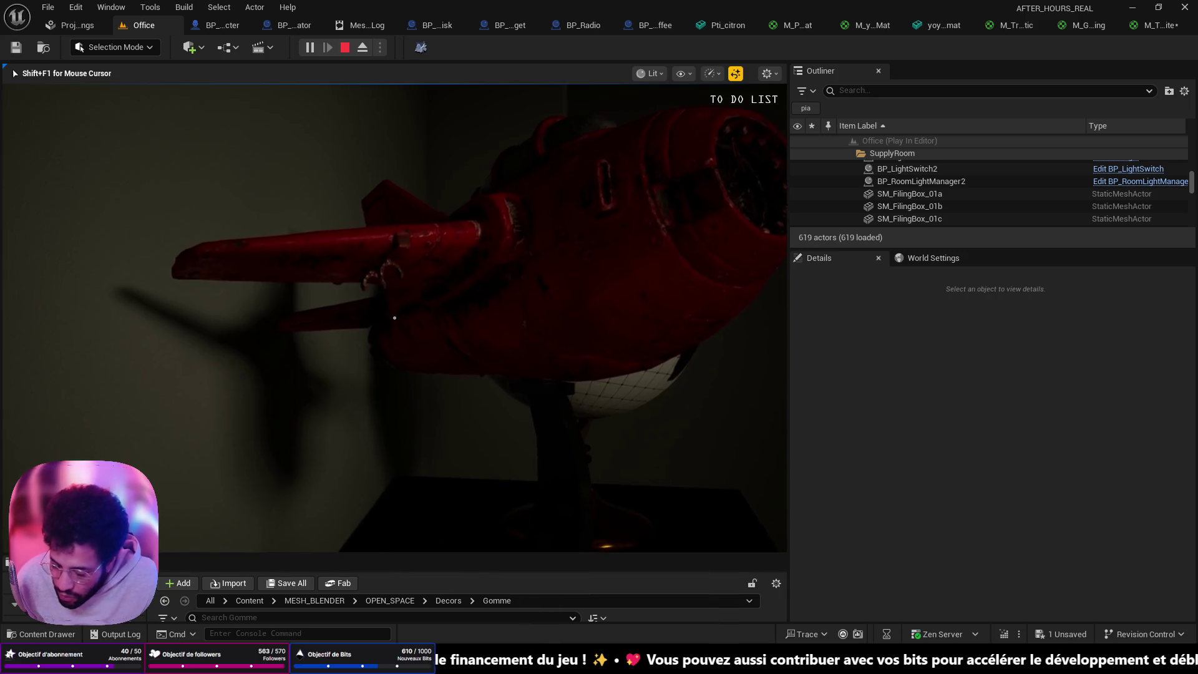
Walk around the Red Comet plane and globe on the cabinet, then stop the play session
key("s")
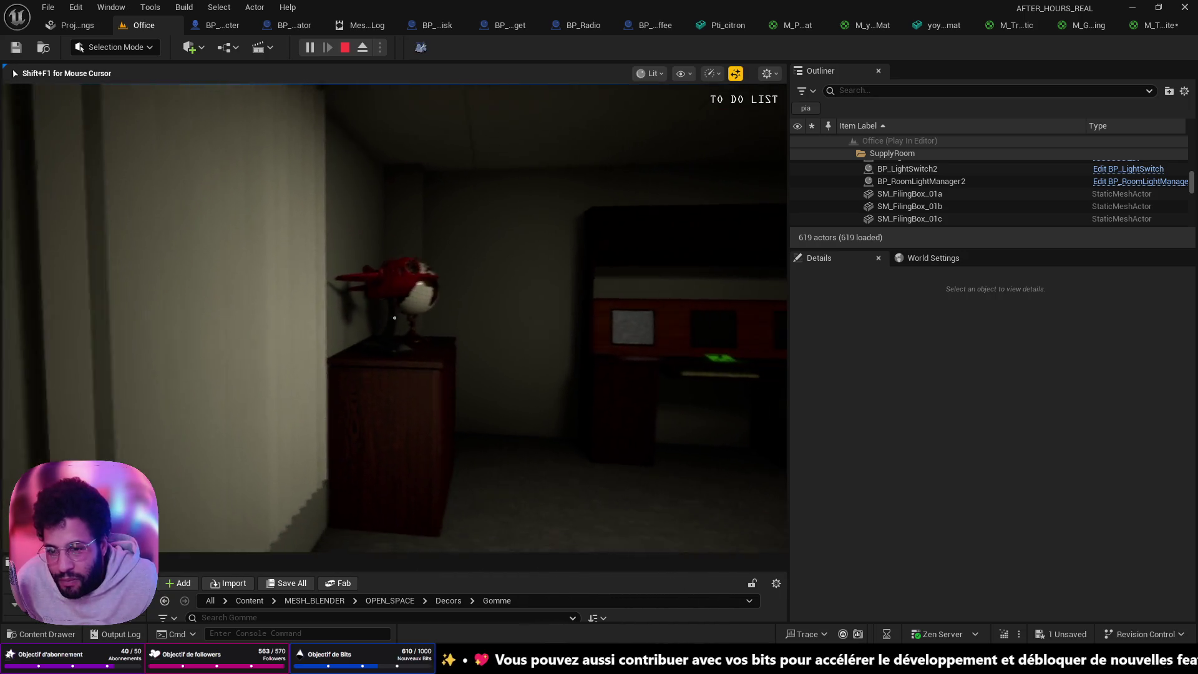
key("w")
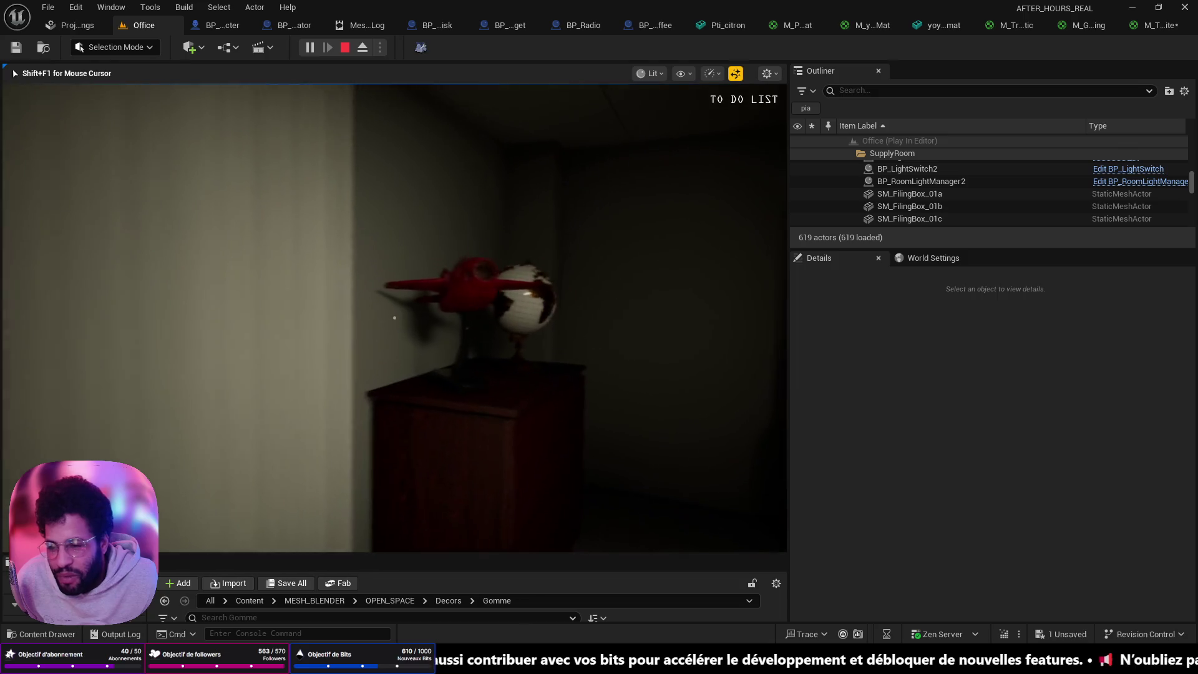
key("w")
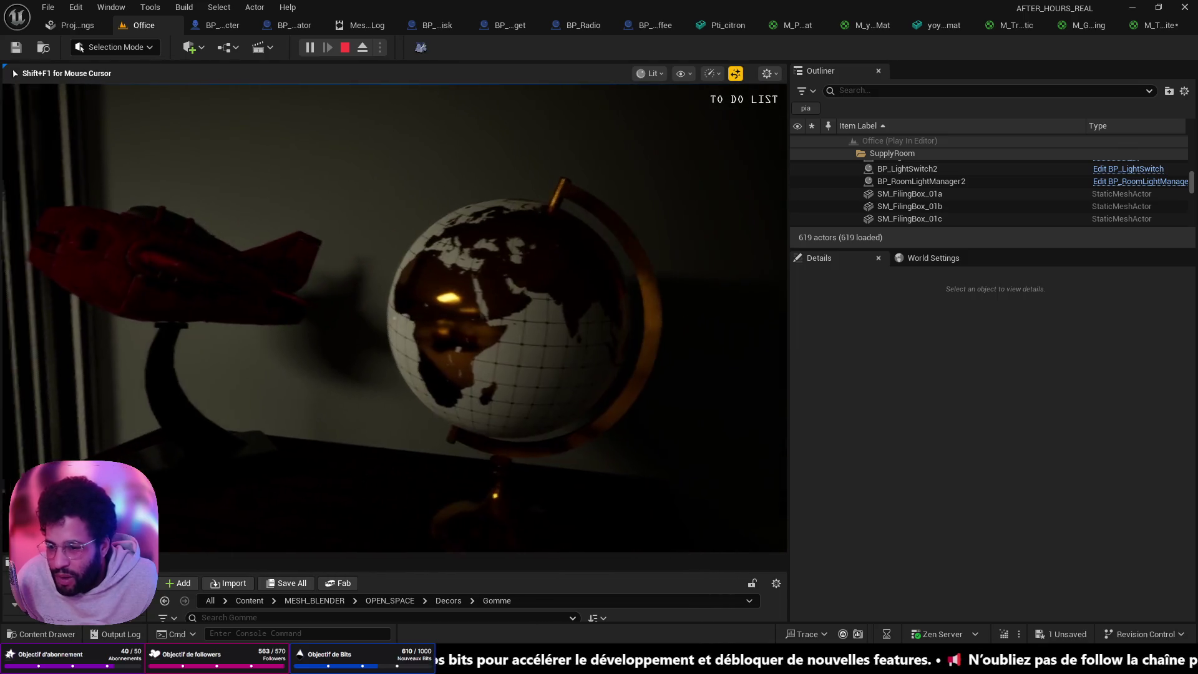
key("s")
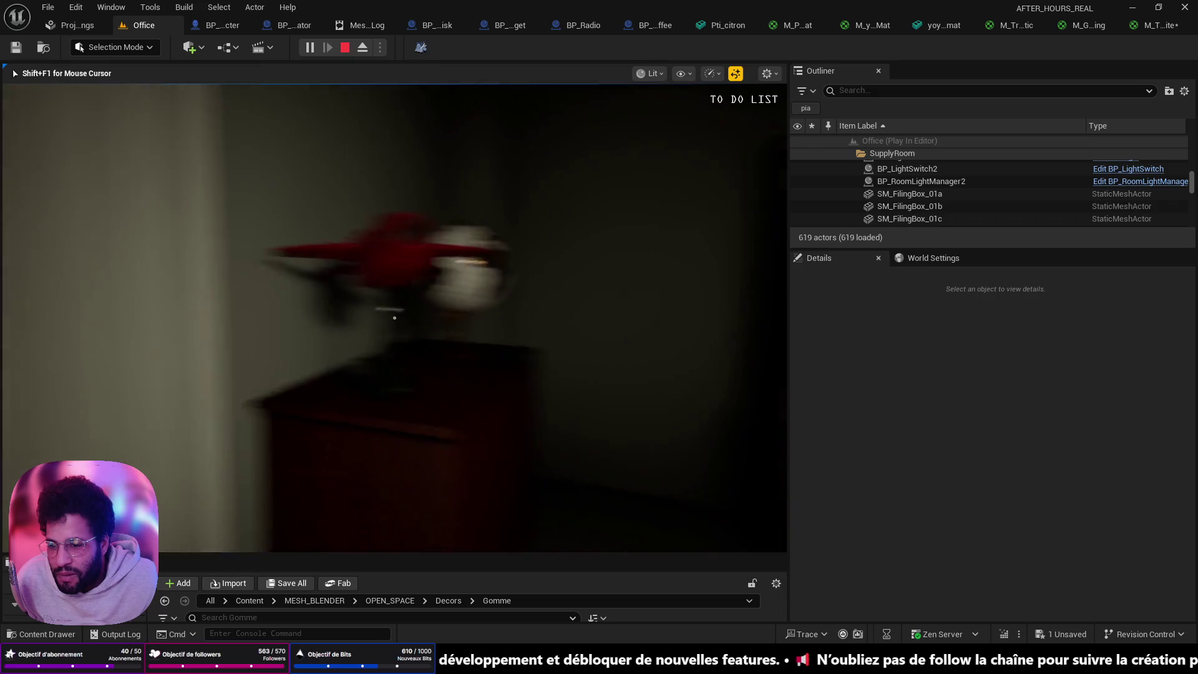
key("w")
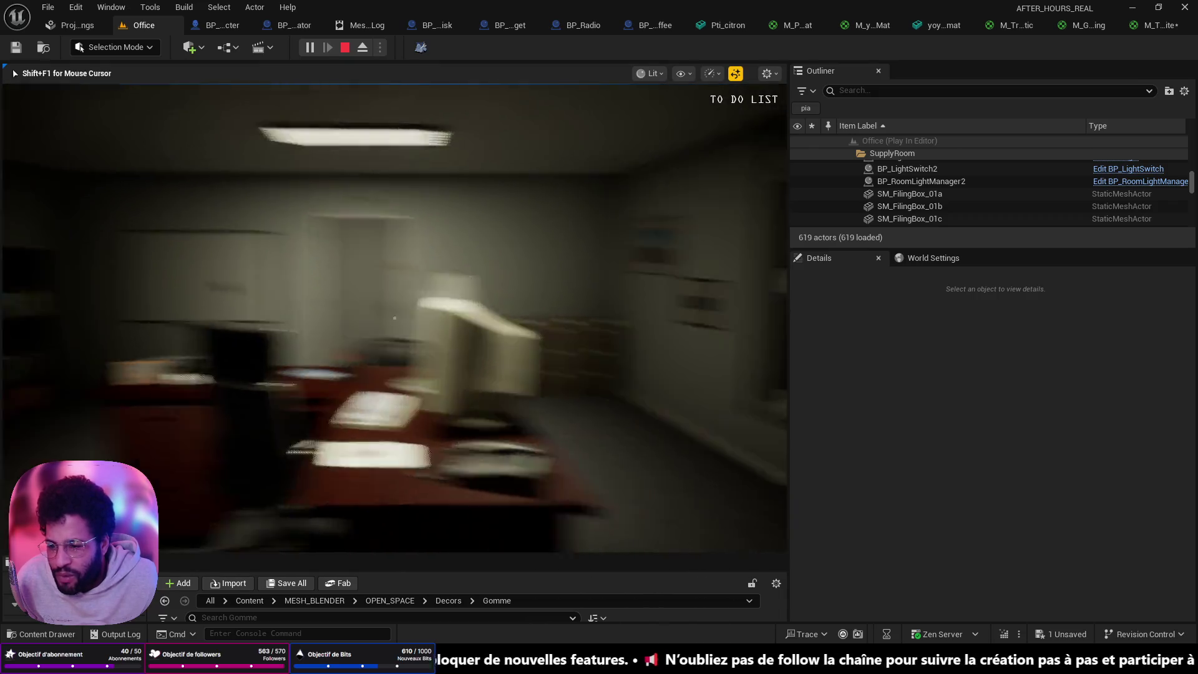
key("w")
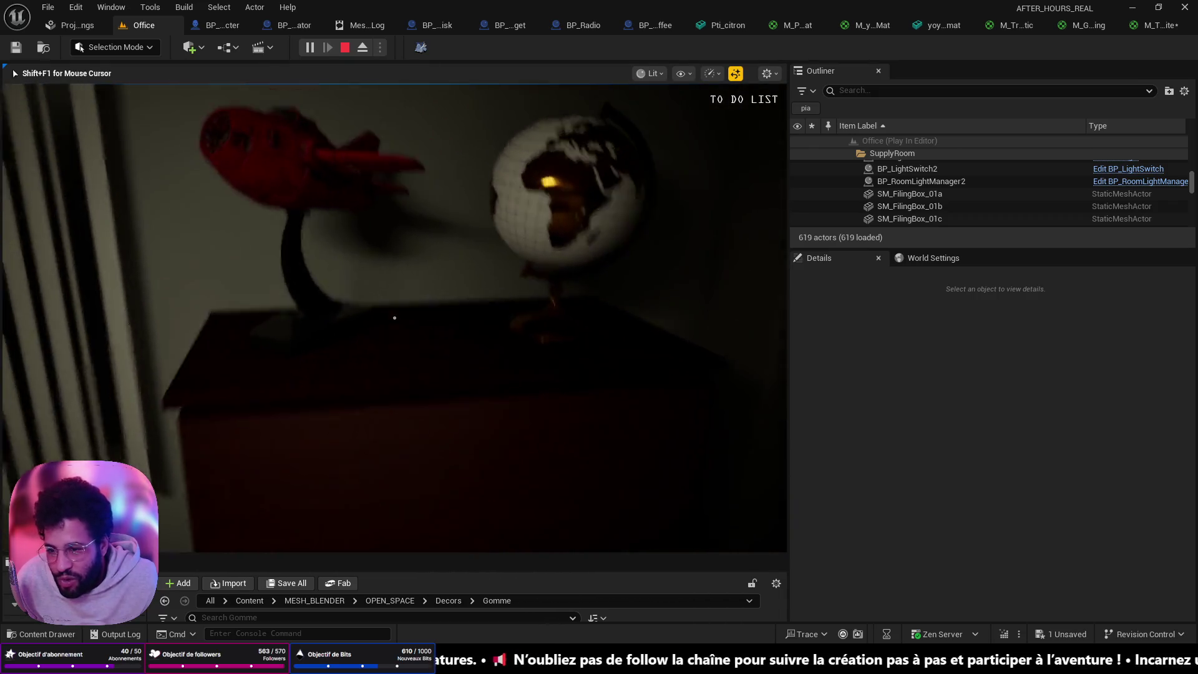
key("w")
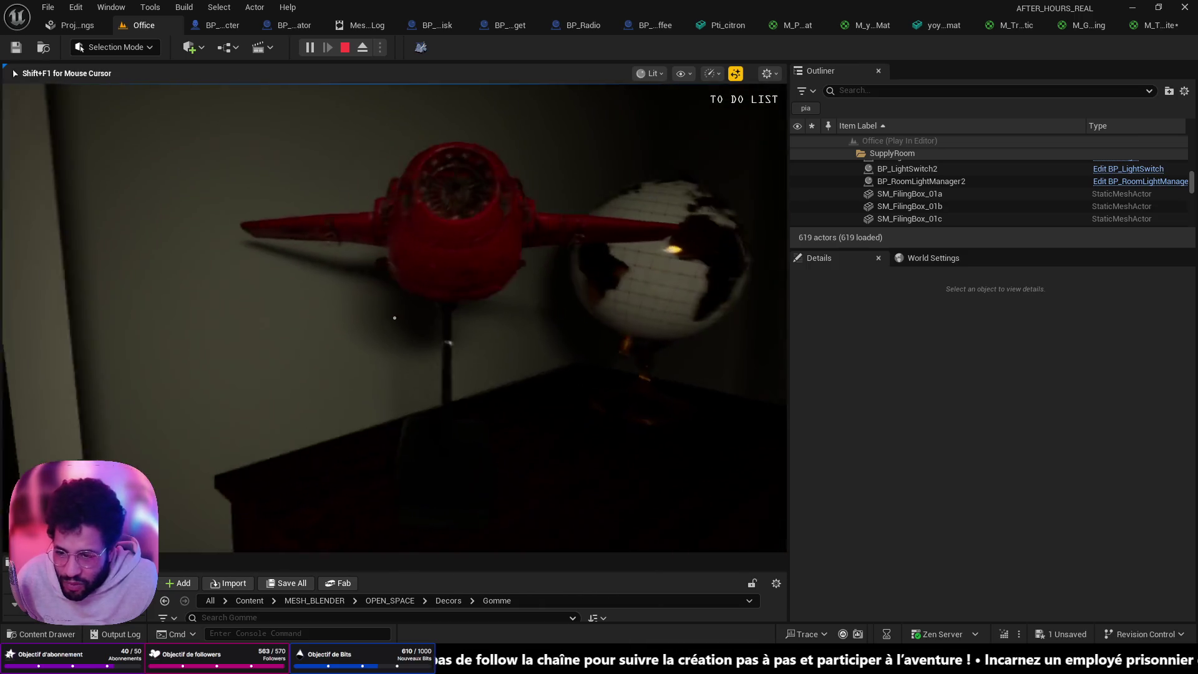
key("s")
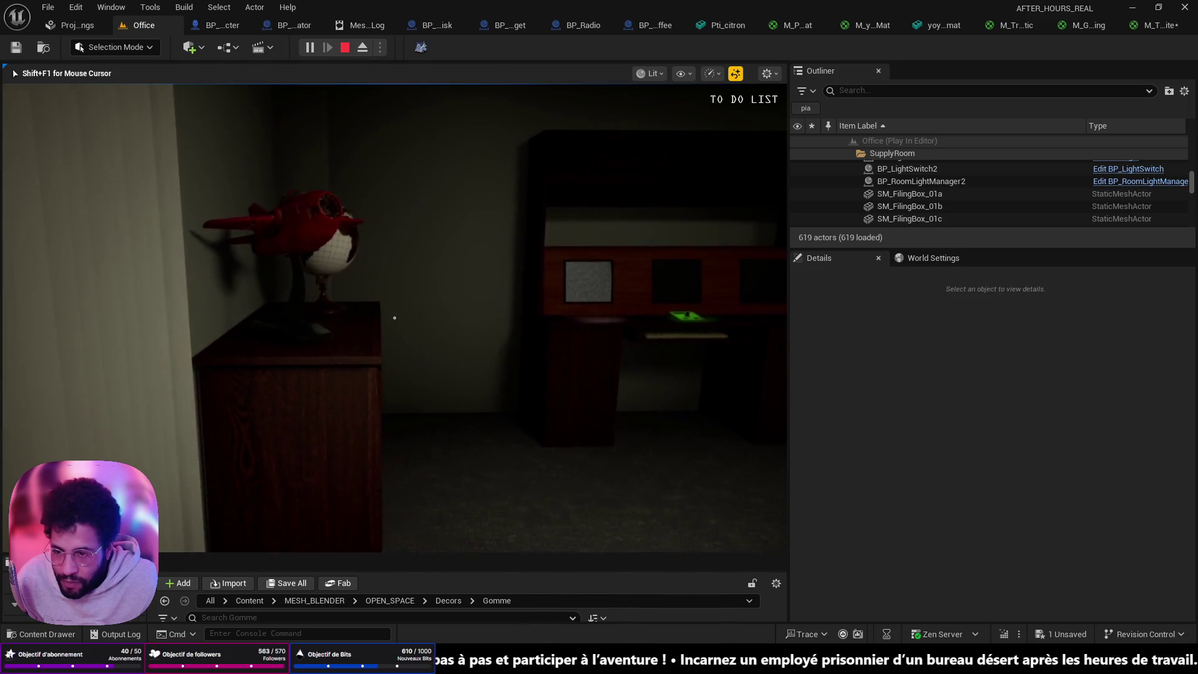
key("s")
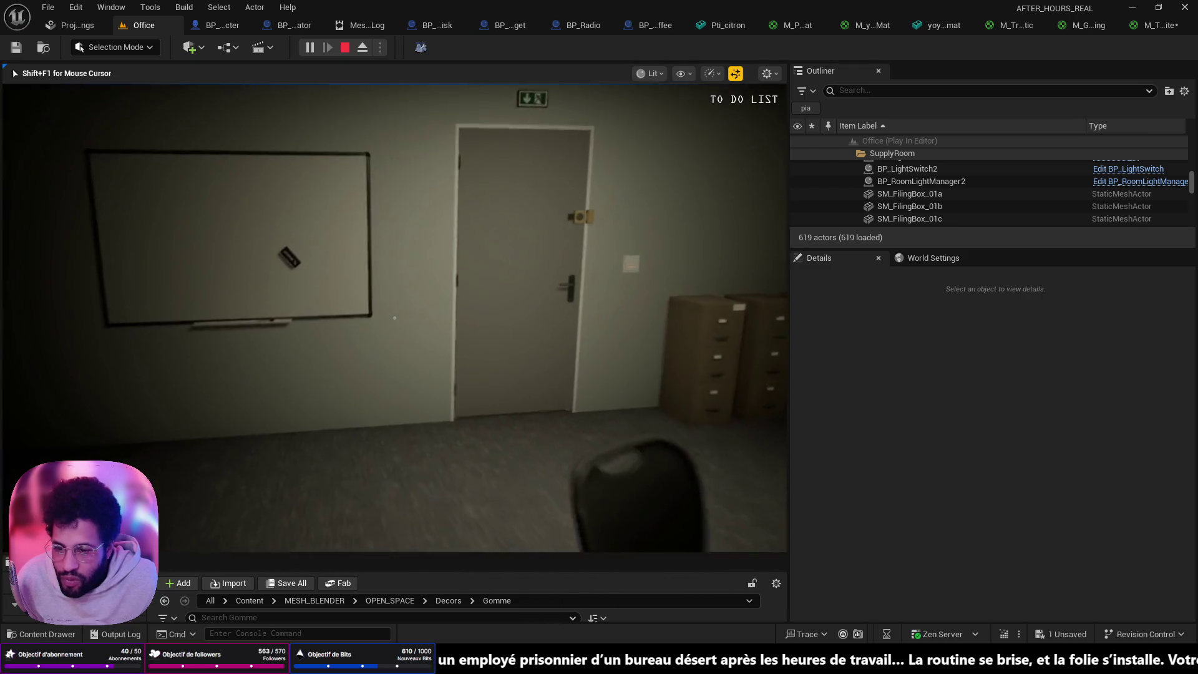
key("Escape")
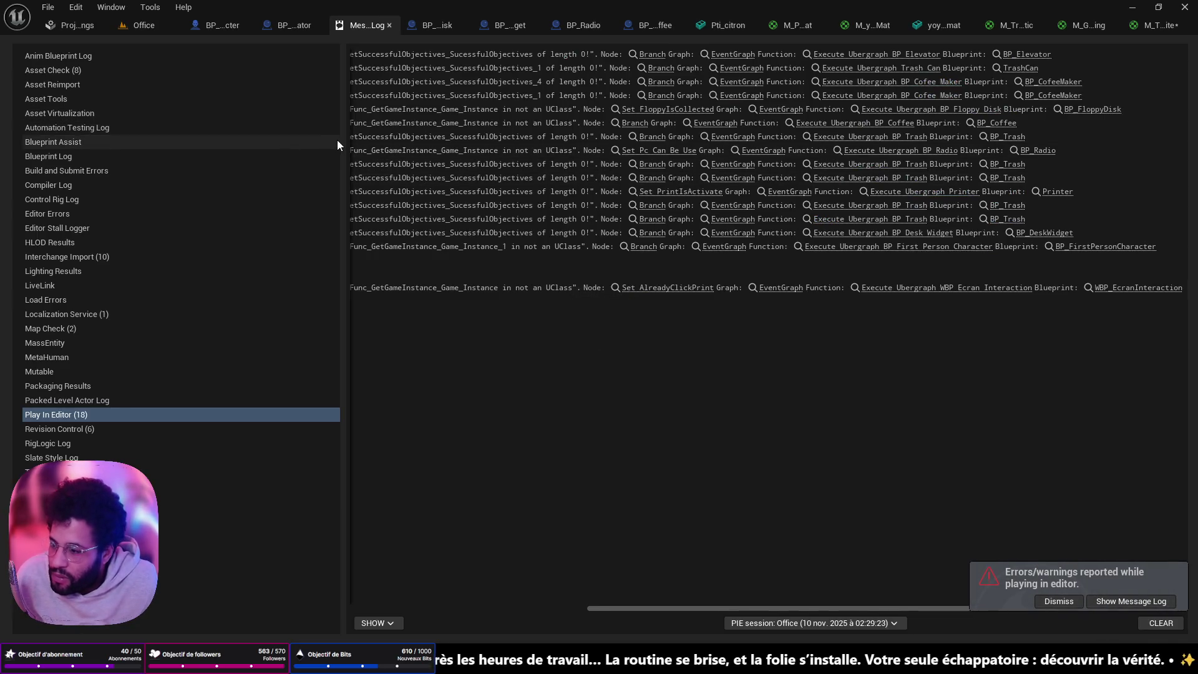
Back in the Office level, select the Red_Comet_ToyCombine stand and open its static mesh editor
left_click(131, 27)
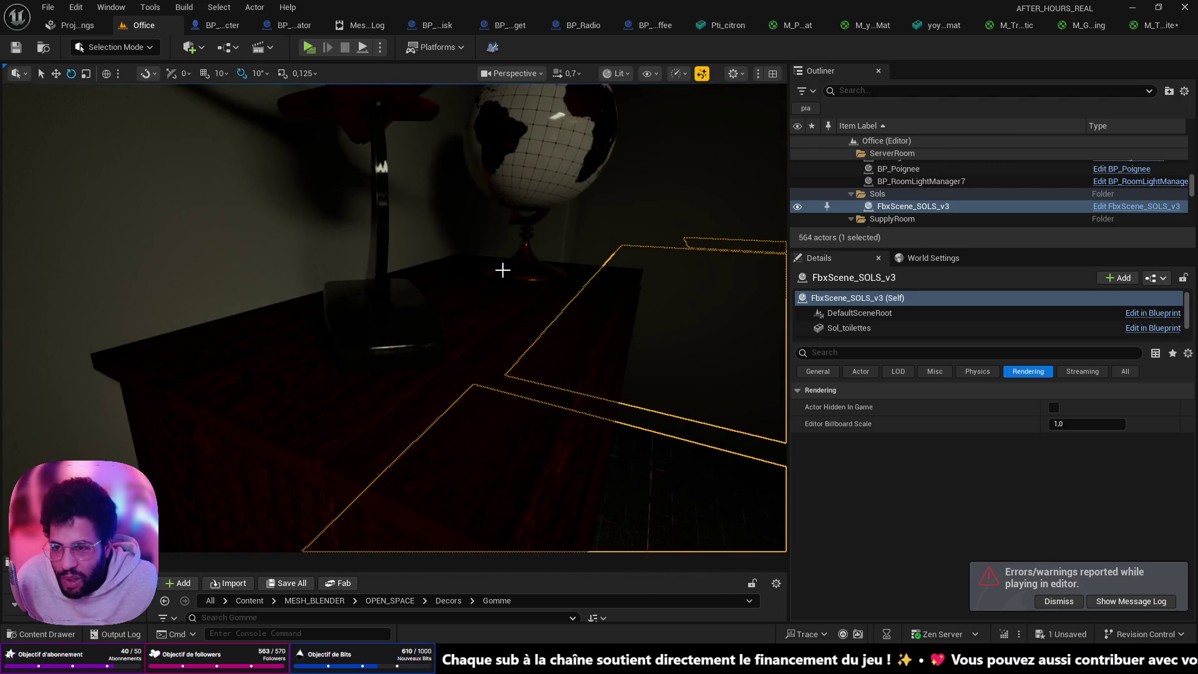
left_click(356, 304)
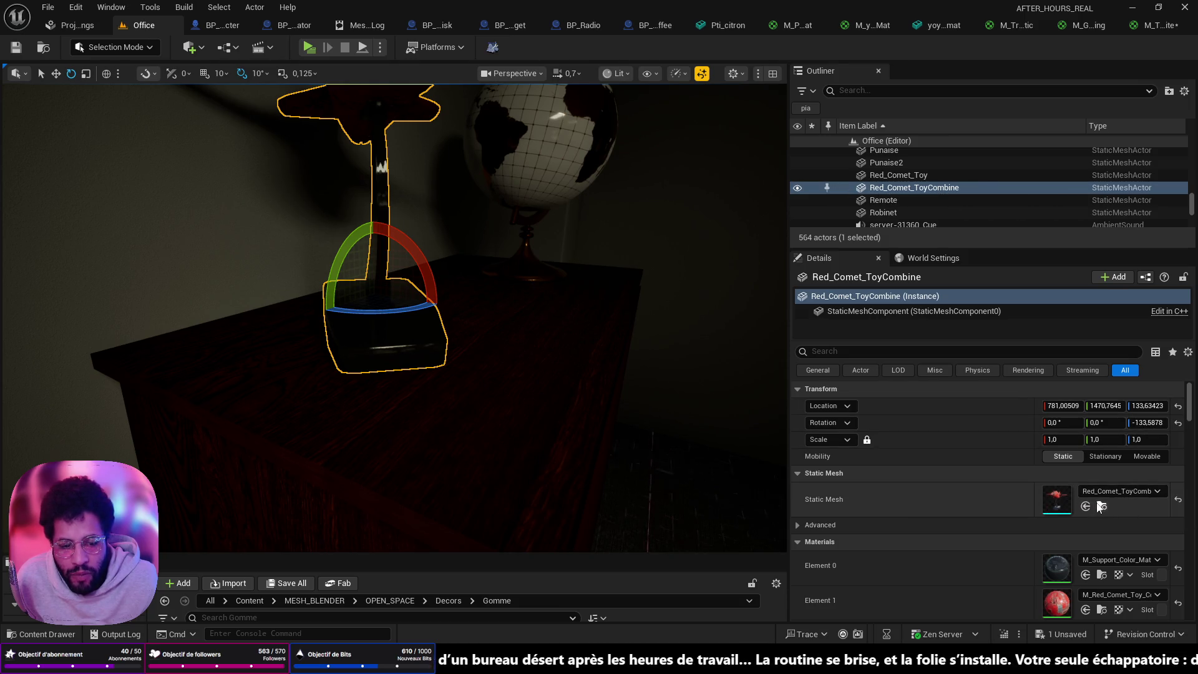
double_click(1056, 499)
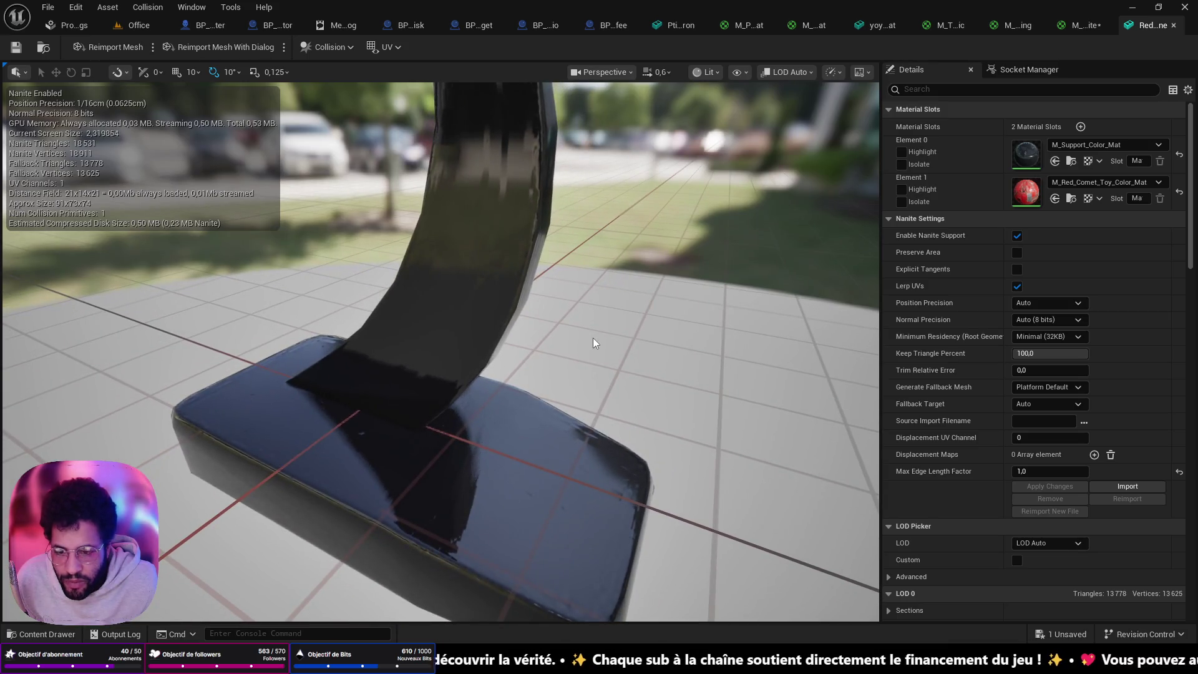
Unlink the texture from M_Support_Color_Mat's Roughness, leaving a flat 0,5, and apply the change
double_click(1026, 157)
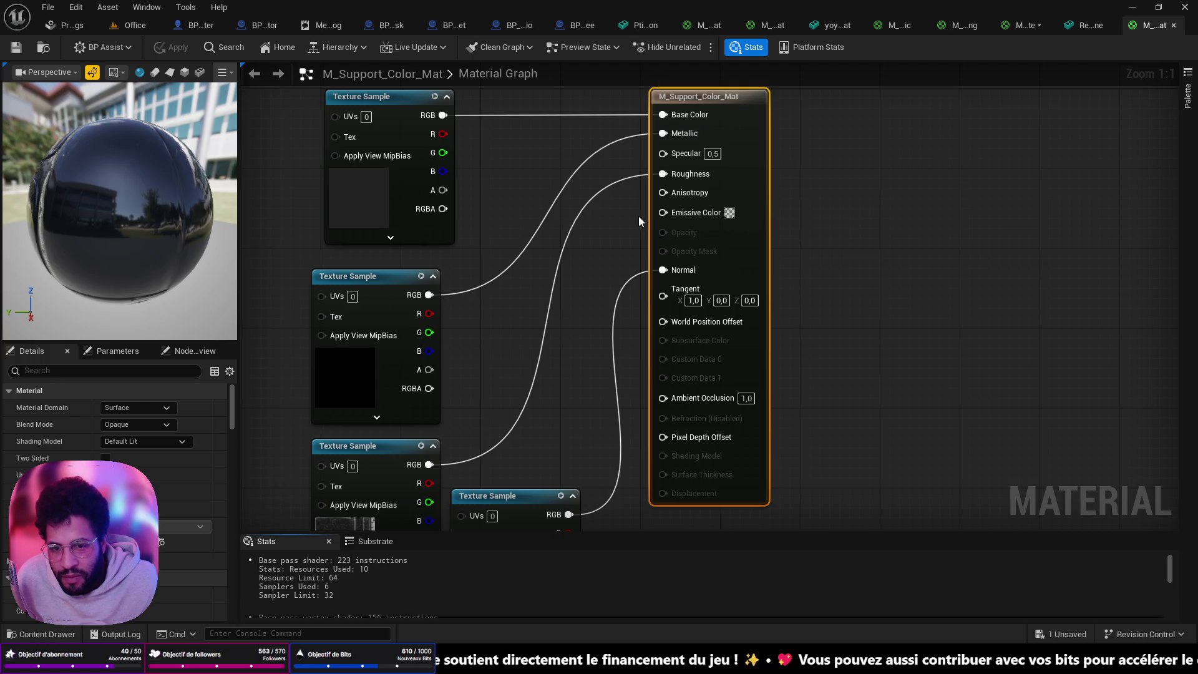
left_click(612, 186, "alt")
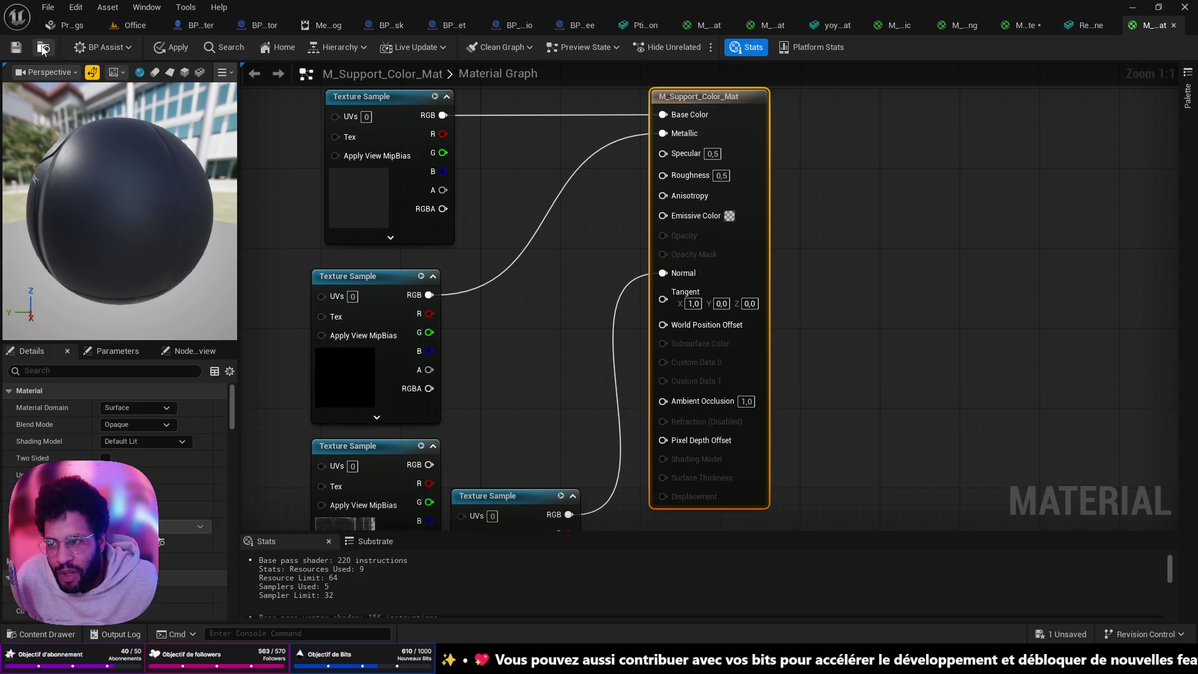
left_click(173, 48)
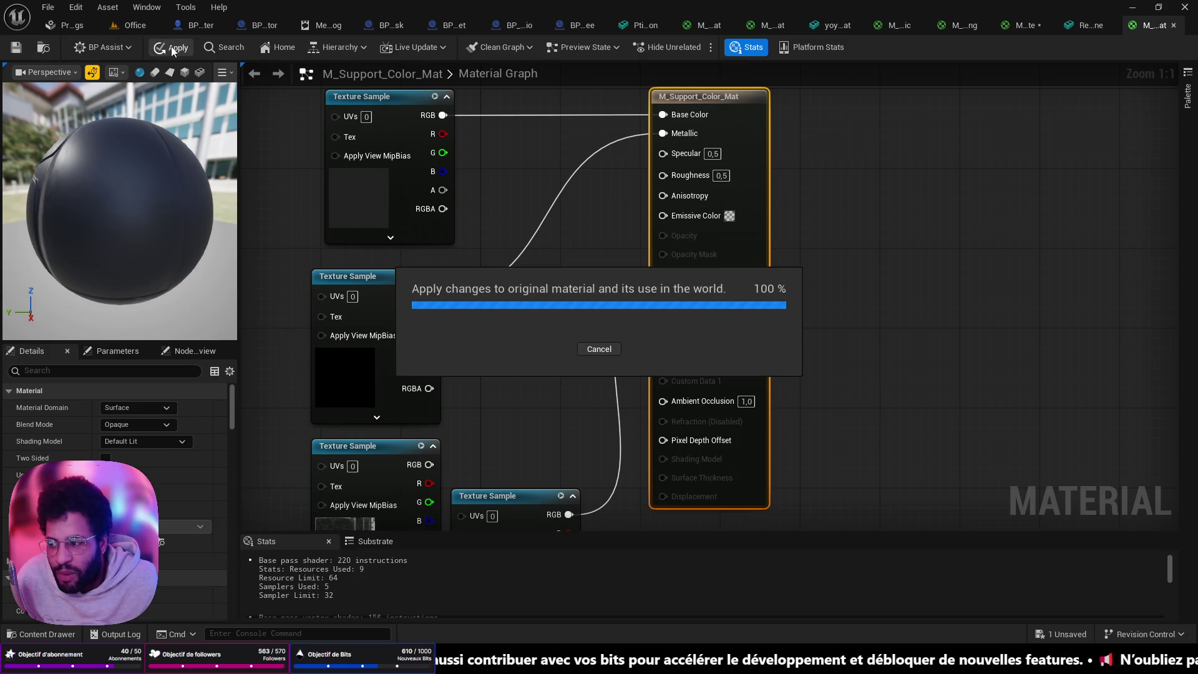
Fly the Office level view past the cubicles and corridor, then switch to the subscribers spreadsheet
left_click(139, 25)
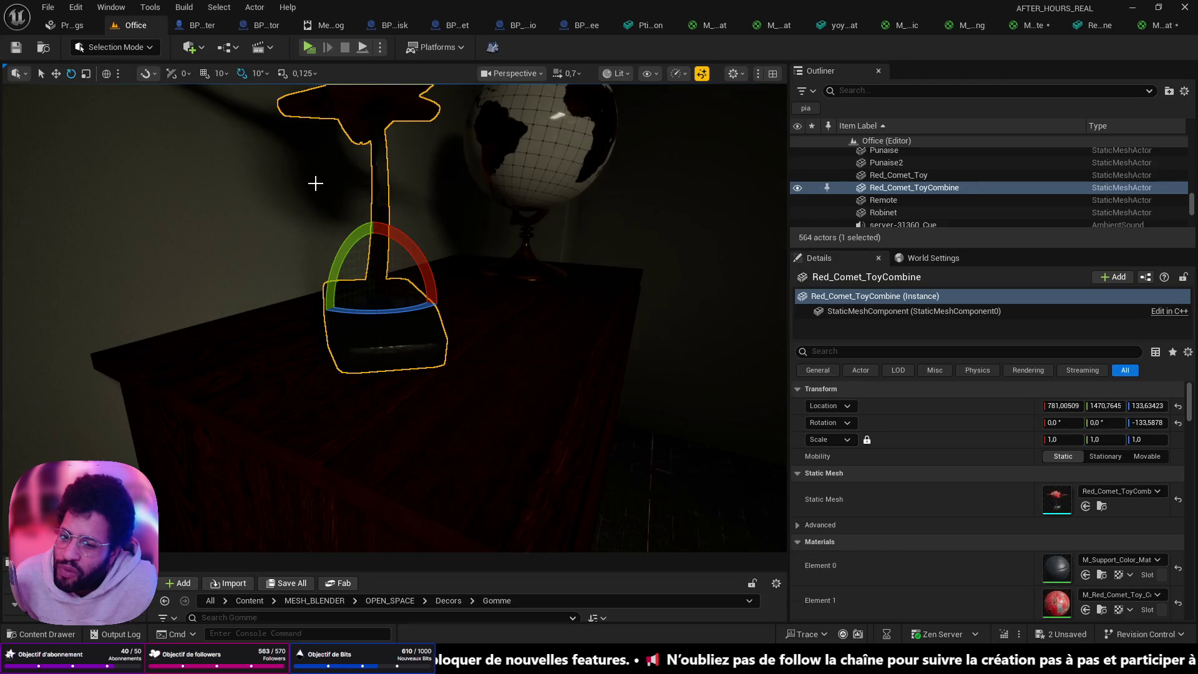
left_click_drag(655, 463, 656, 463)
left_click_drag(546, 355, 530, 344)
left_click_drag(514, 435, 514, 435)
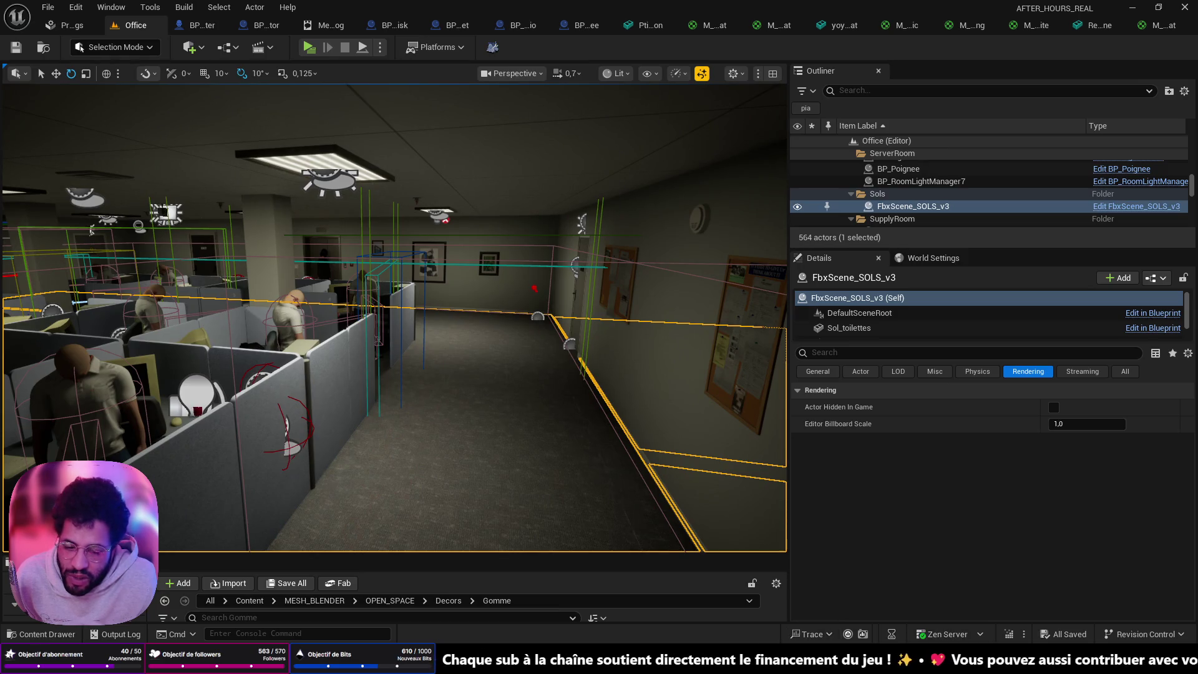
key("alt+Tab")
Look over subscriber rows 15–21, select cell B16, then minimize OpenOffice Calc
scroll(528, 476, "down", 2)
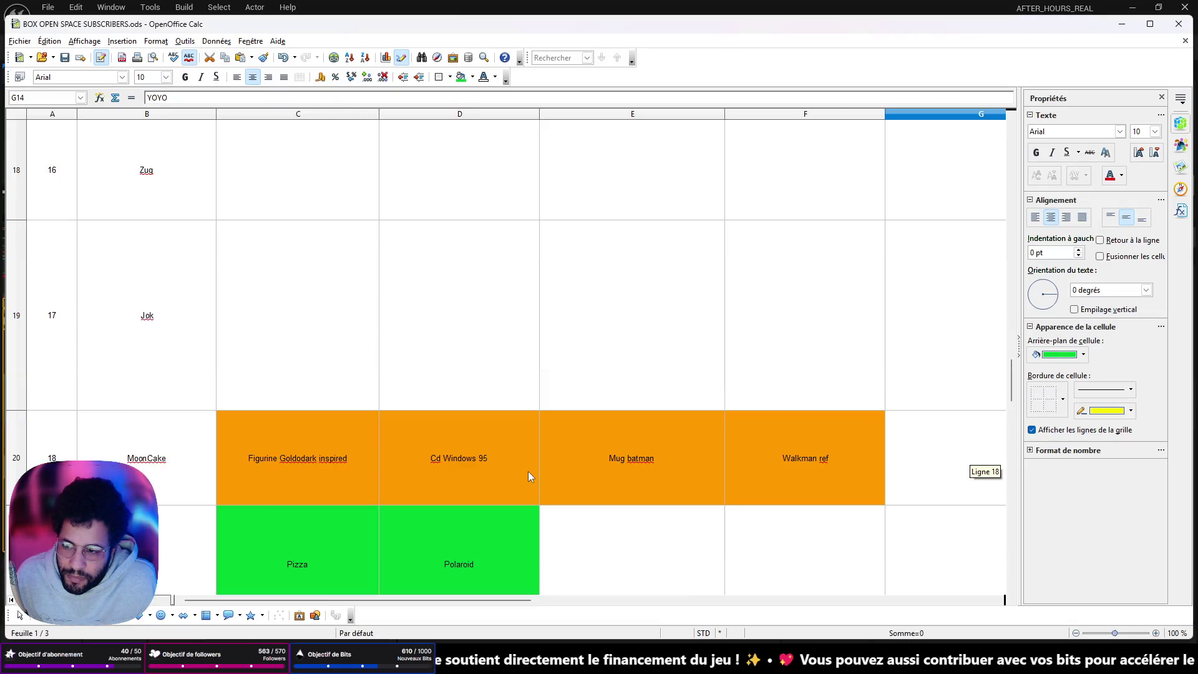
scroll(528, 476, "up", 1)
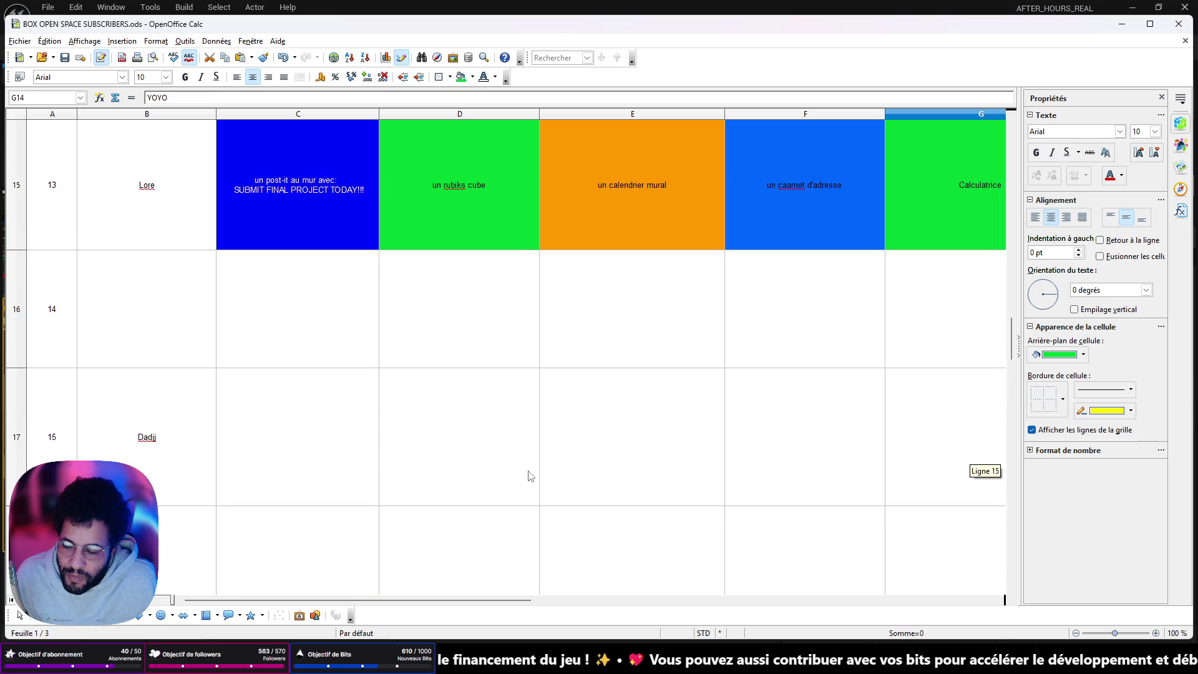
left_click(117, 304)
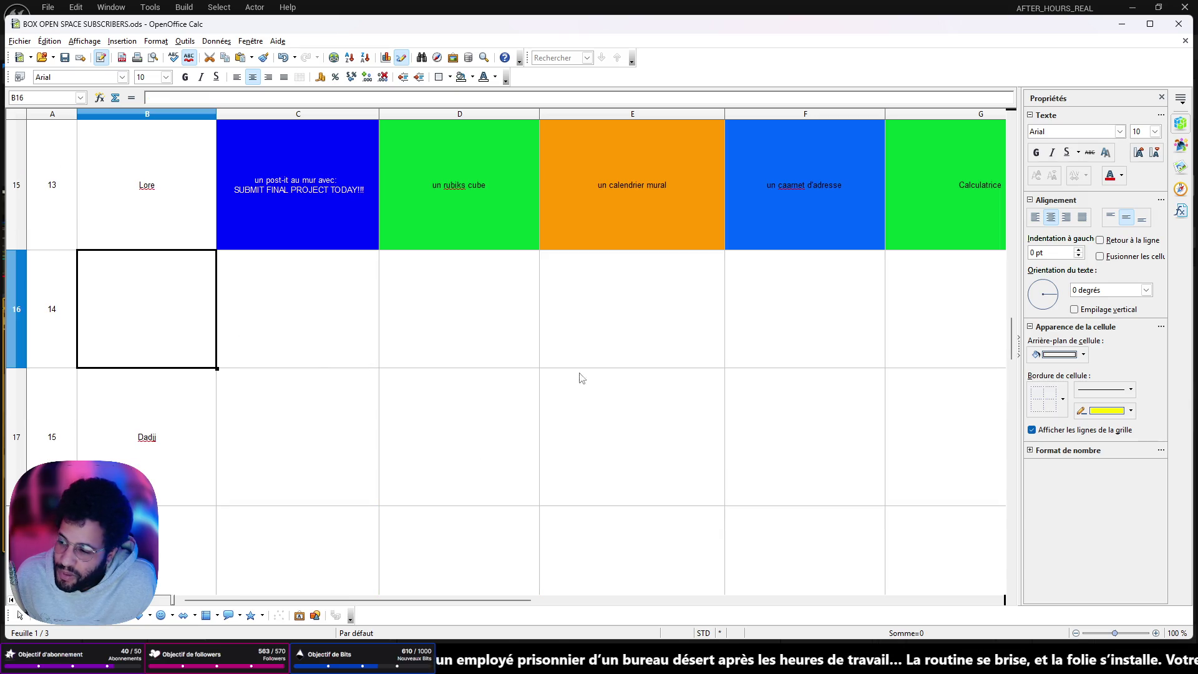
scroll(602, 379, "down", 1)
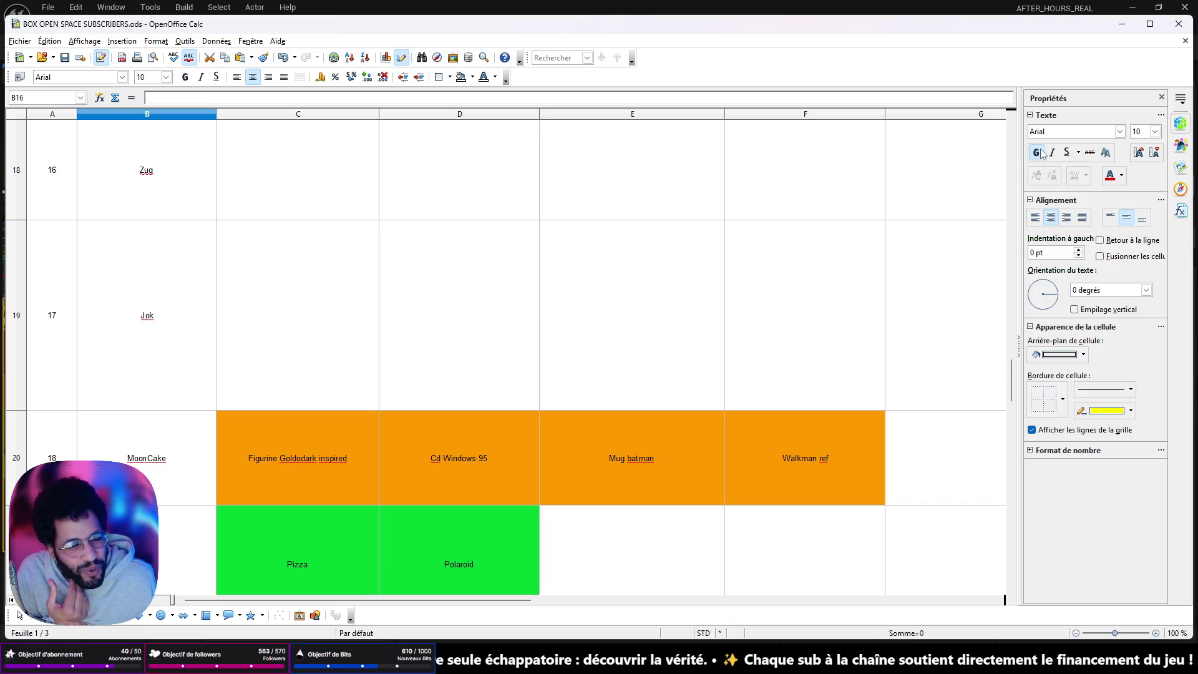
left_click(1130, 23)
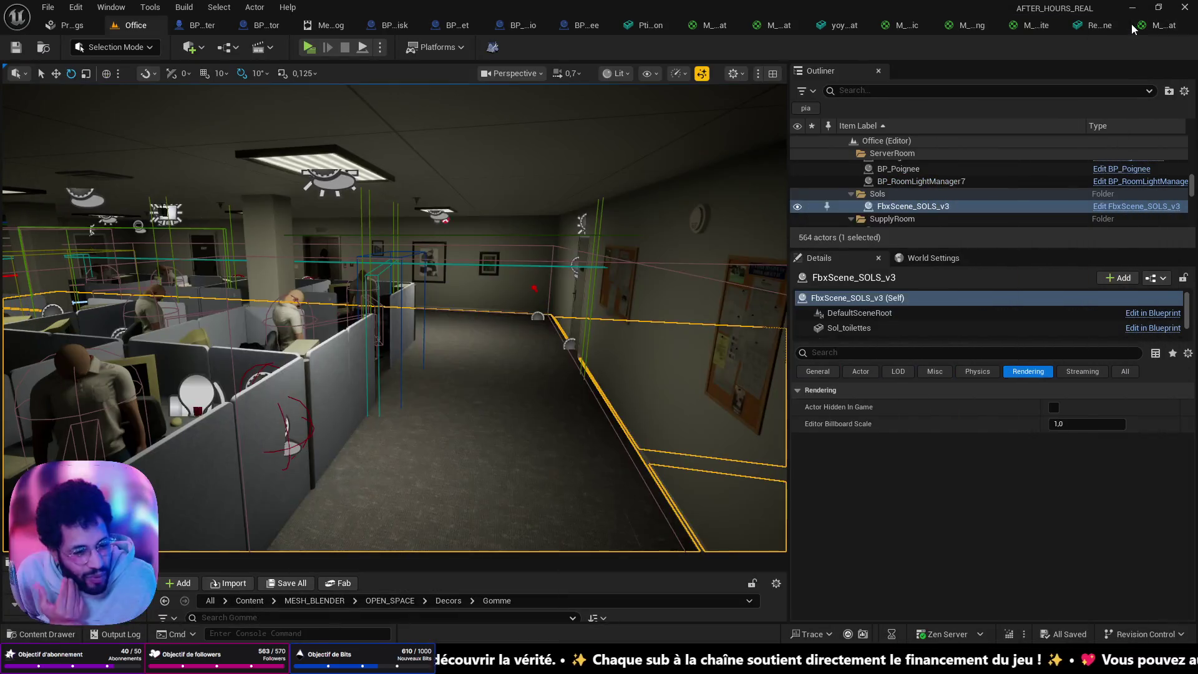
Switch to Chrome and go to the Twitch site
key("alt+Tab")
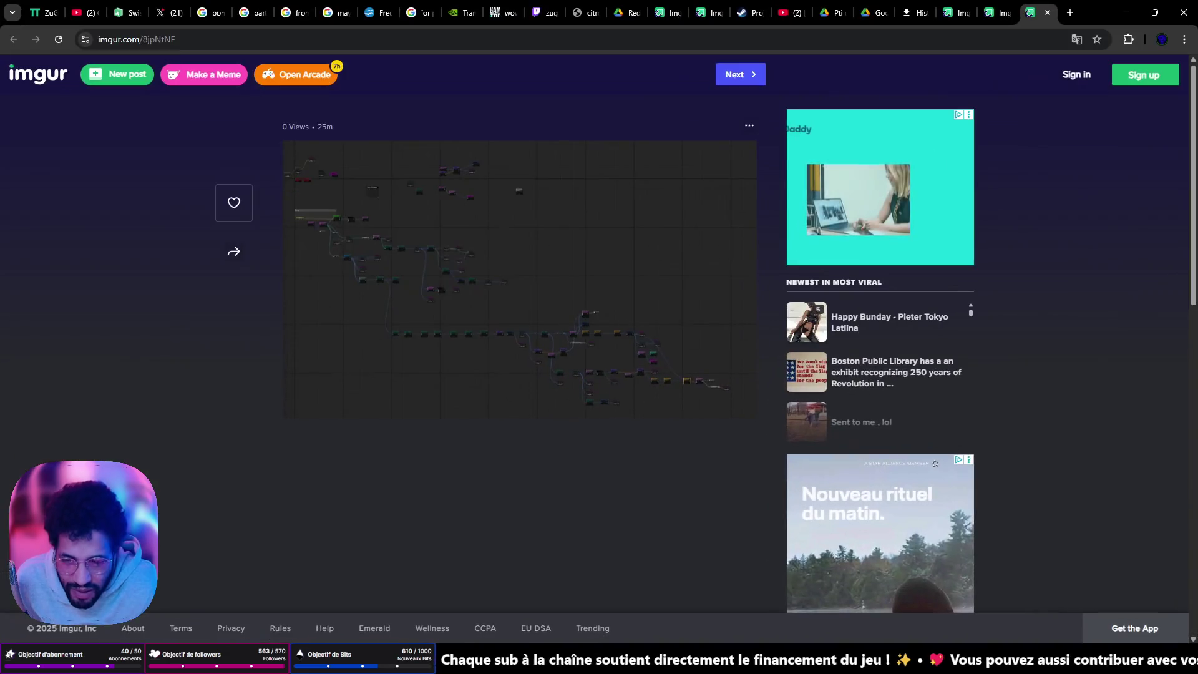
left_click(418, 39)
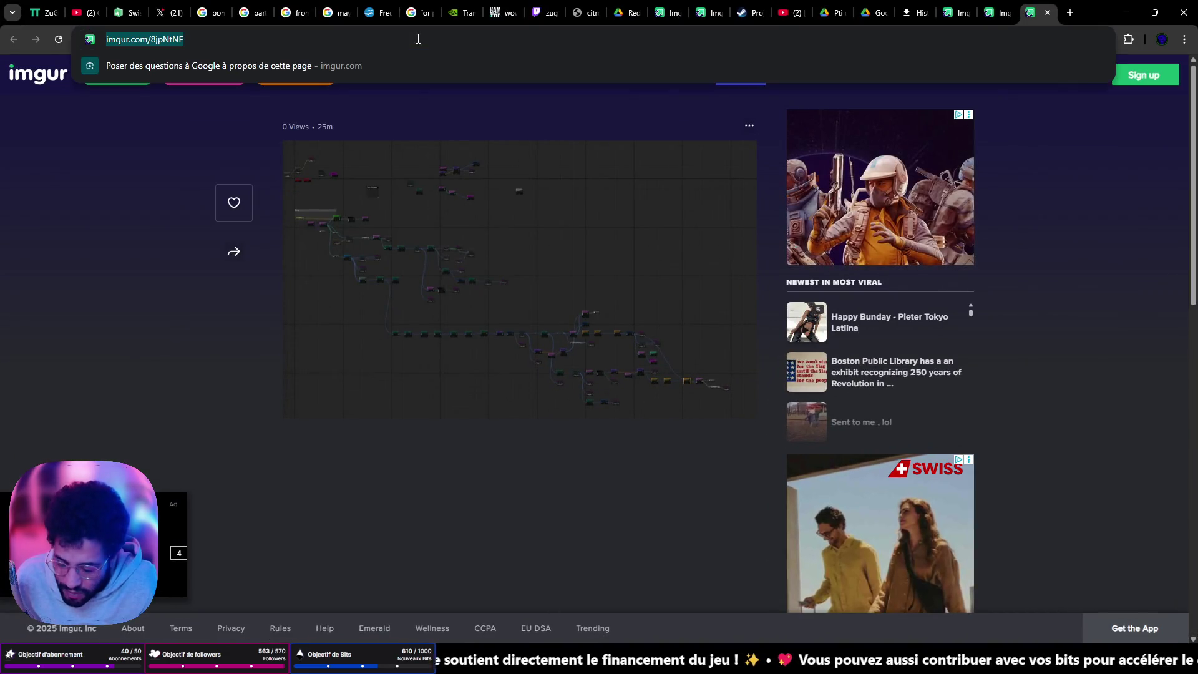
type("twitch.tv")
key("Return")
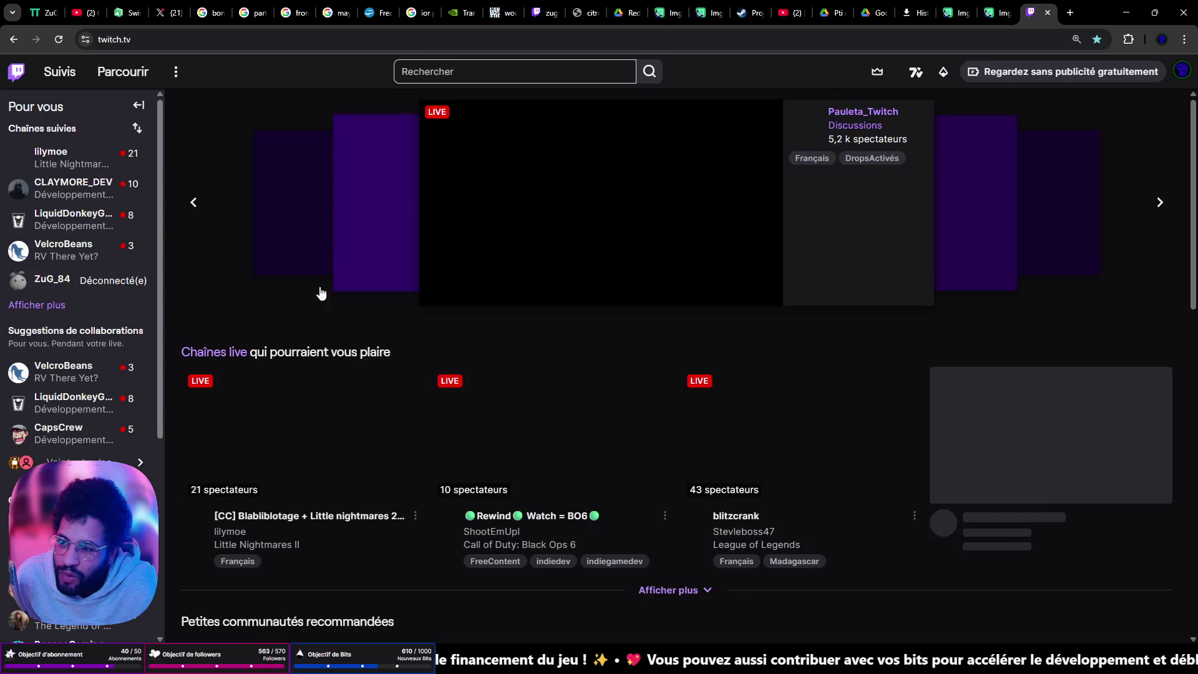
Open the lilymoe live stream and lower its player volume to 15 %
left_click(73, 163)
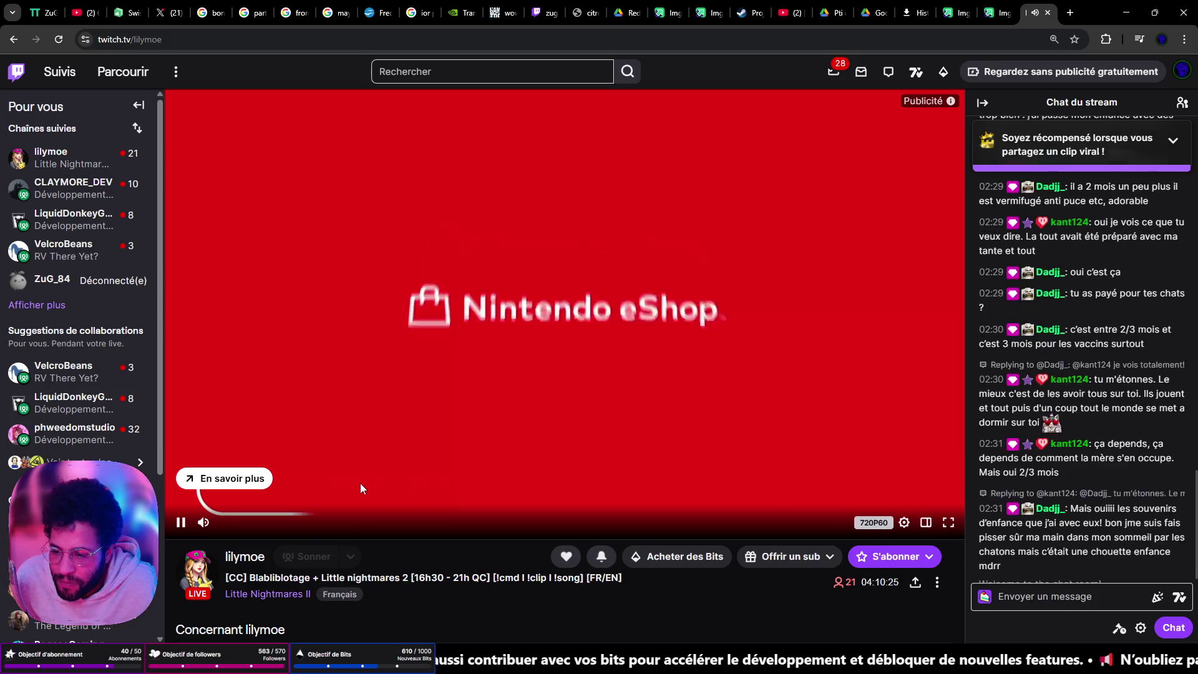
scroll(361, 485, "down", 2)
scroll(363, 489, "up", 2)
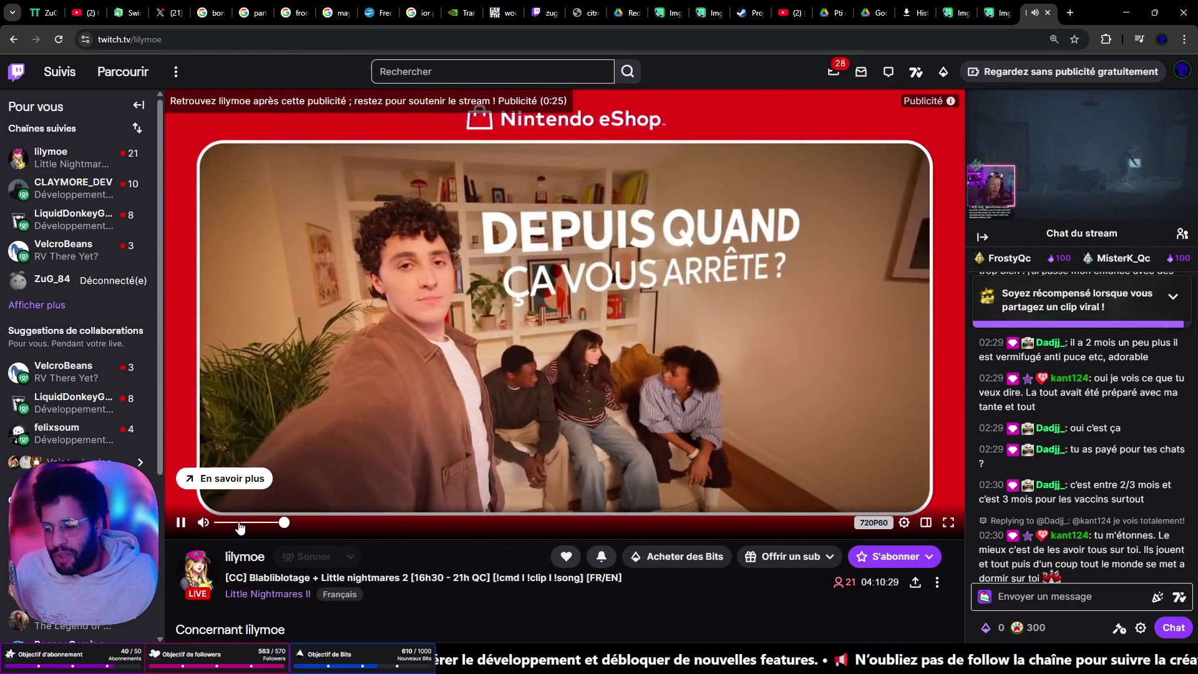
left_click(230, 523)
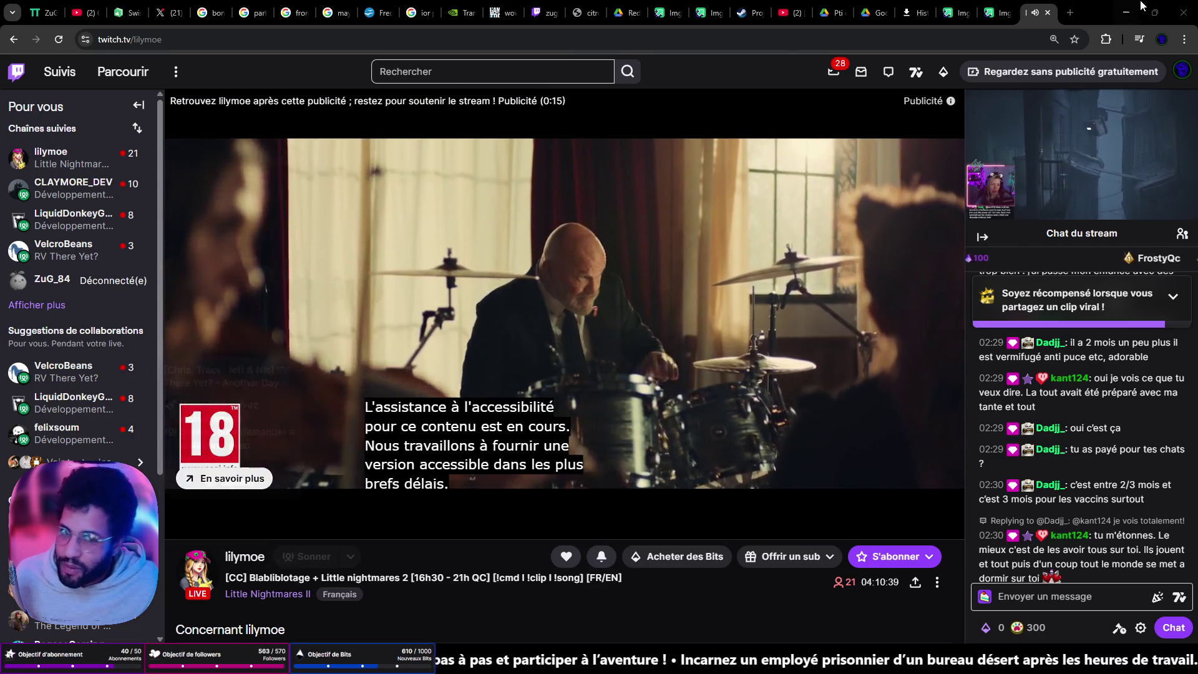
right_click(1028, 17)
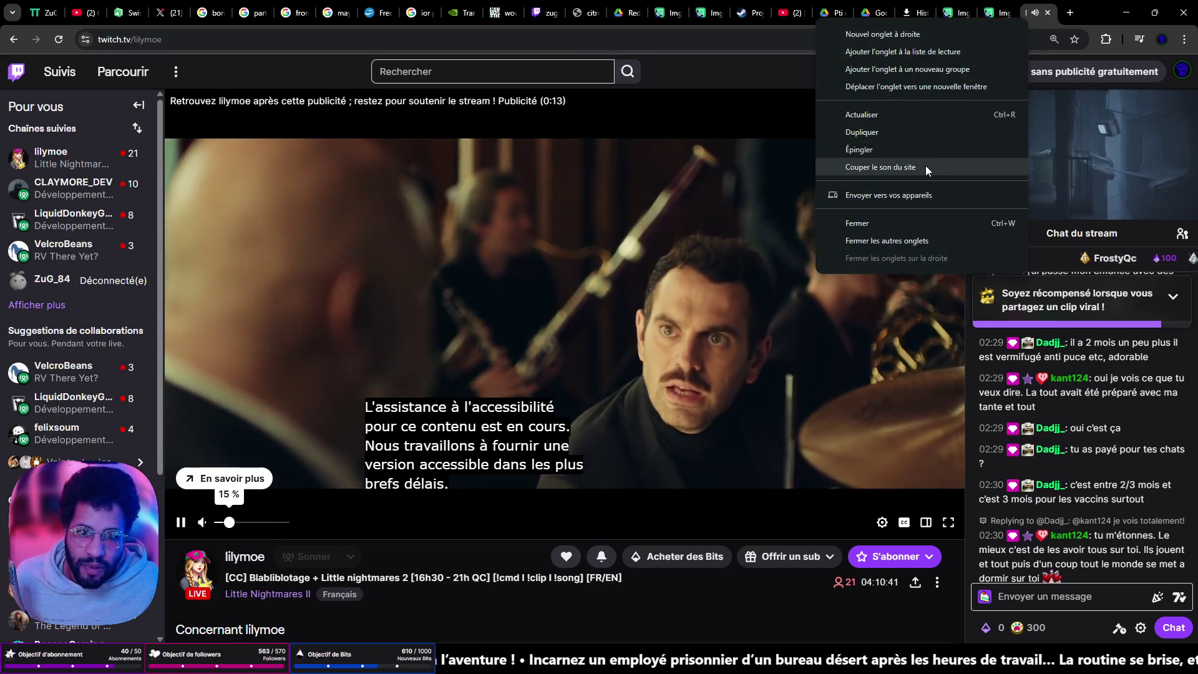
Mute the Twitch site from the tab menu, then minimize Apple Music to resume the stream
left_click(926, 166)
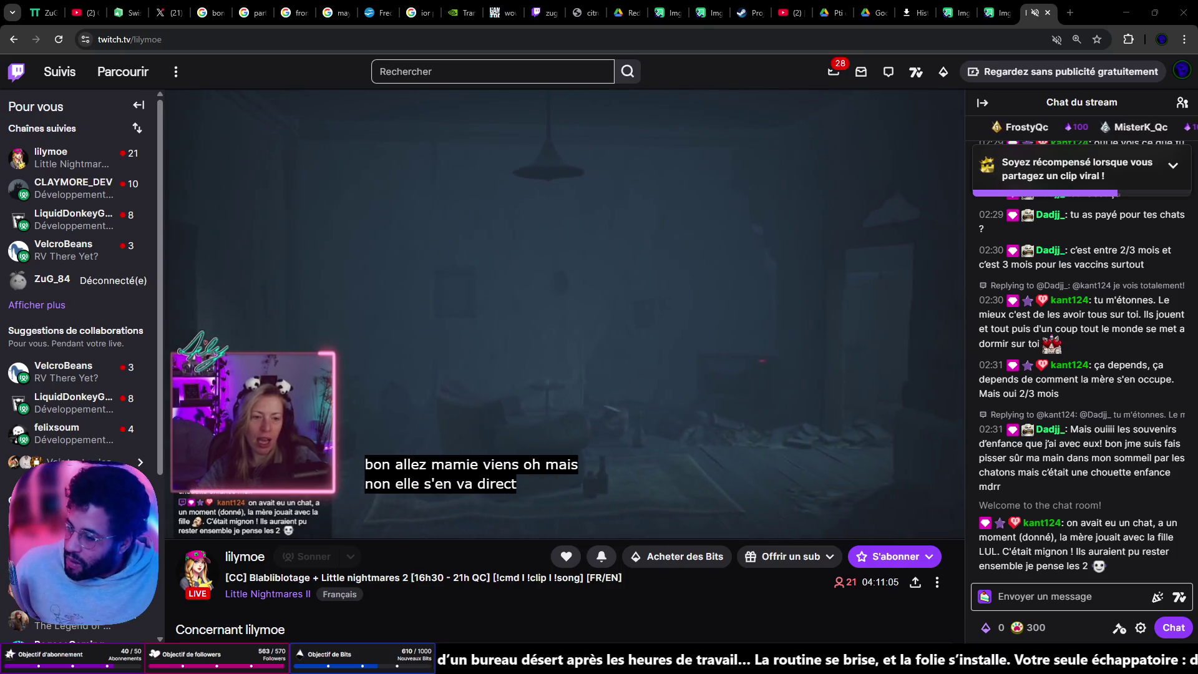
mouse_move(75, 433)
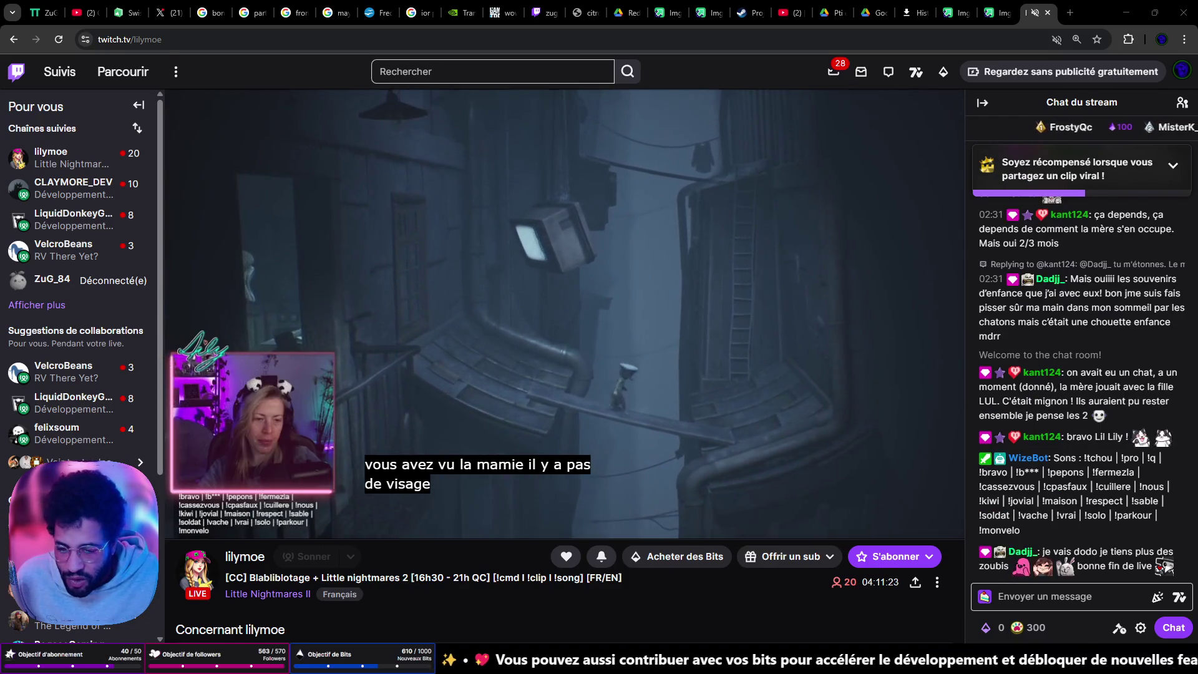
key("alt+Tab")
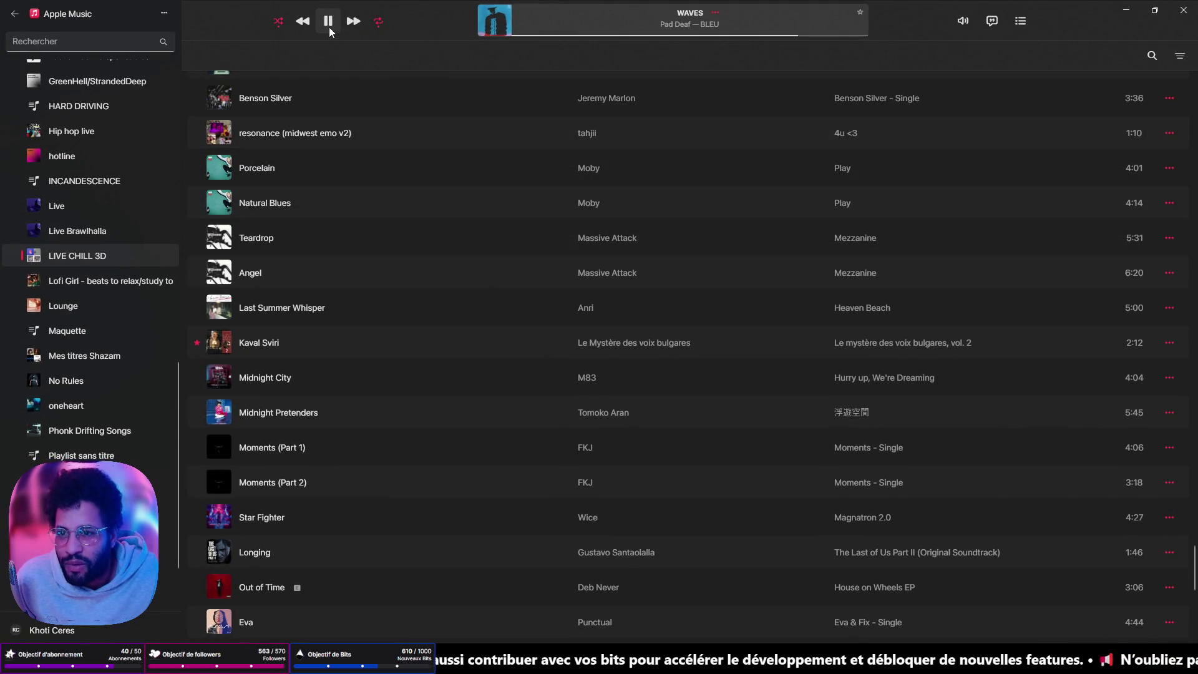
left_click(1126, 10)
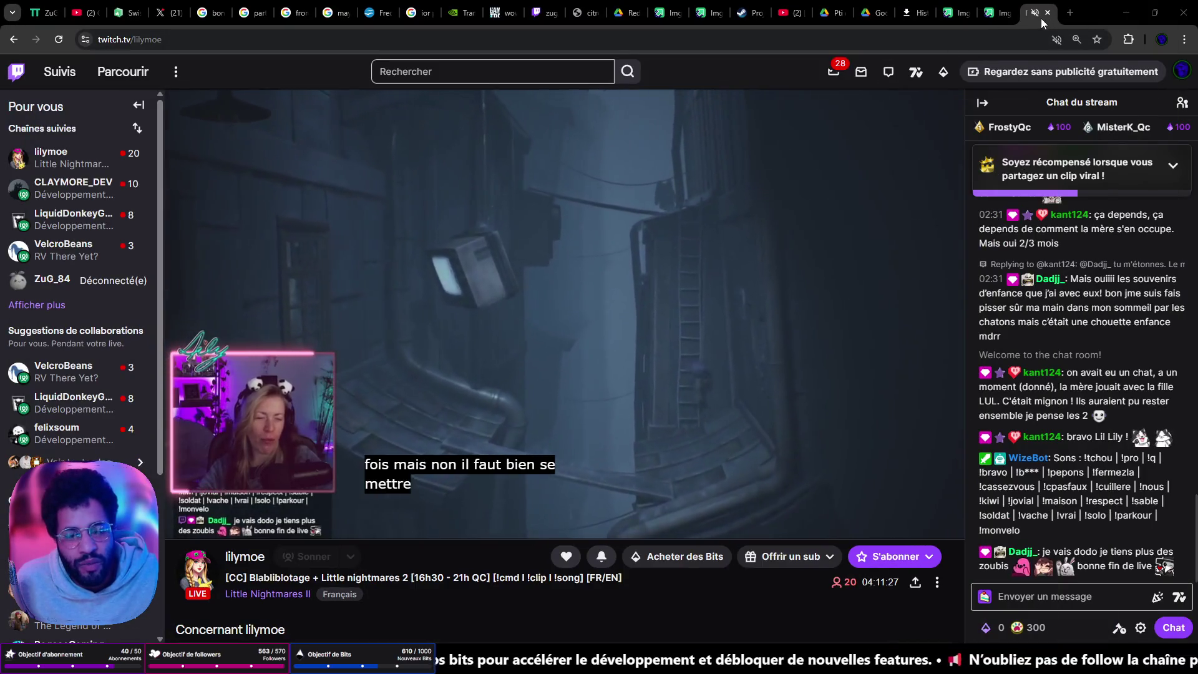